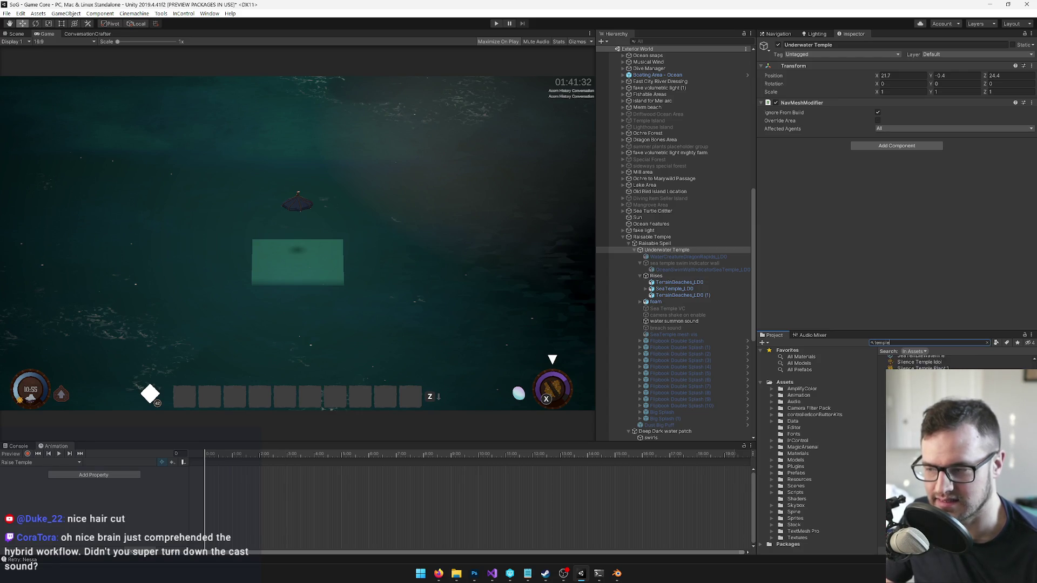
Step: Enter play mode so the character spawns on the green platform over the ocean
{"action": "left_click", "coordinate": [497, 24]}
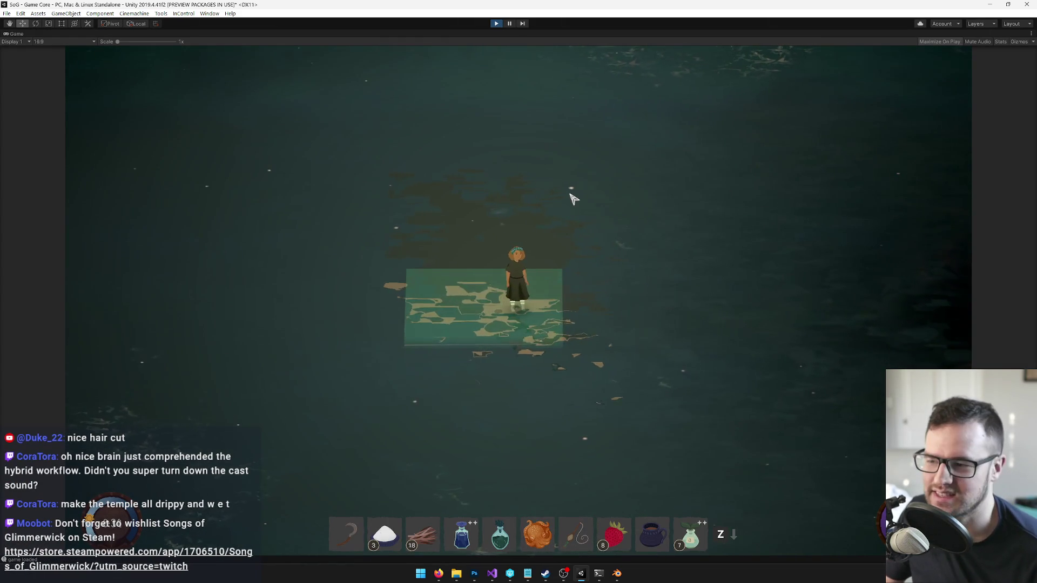
Step: Swim off the platform, summon a boat from the hotbar and climb aboard
{"action": "key", "text": "Right"}
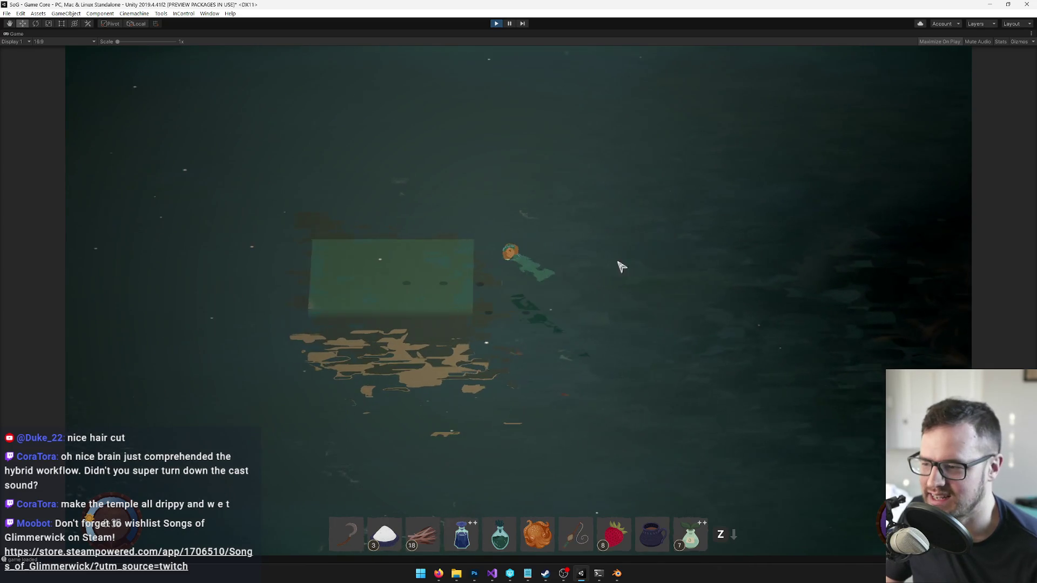
{"action": "scroll", "coordinate": [585, 428], "scroll_direction": "down", "scroll_amount": 3}
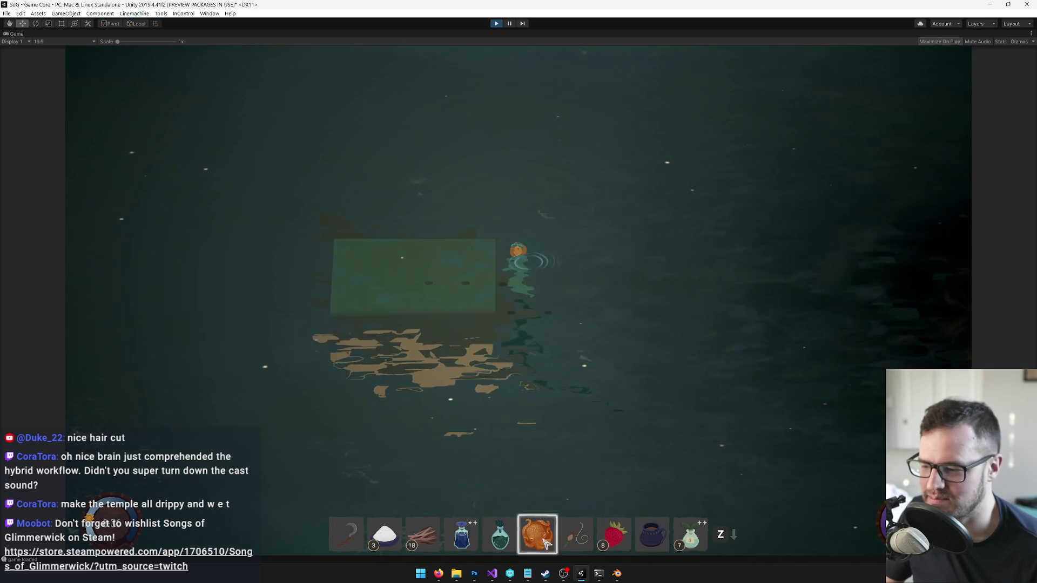
{"action": "left_click", "coordinate": [567, 406]}
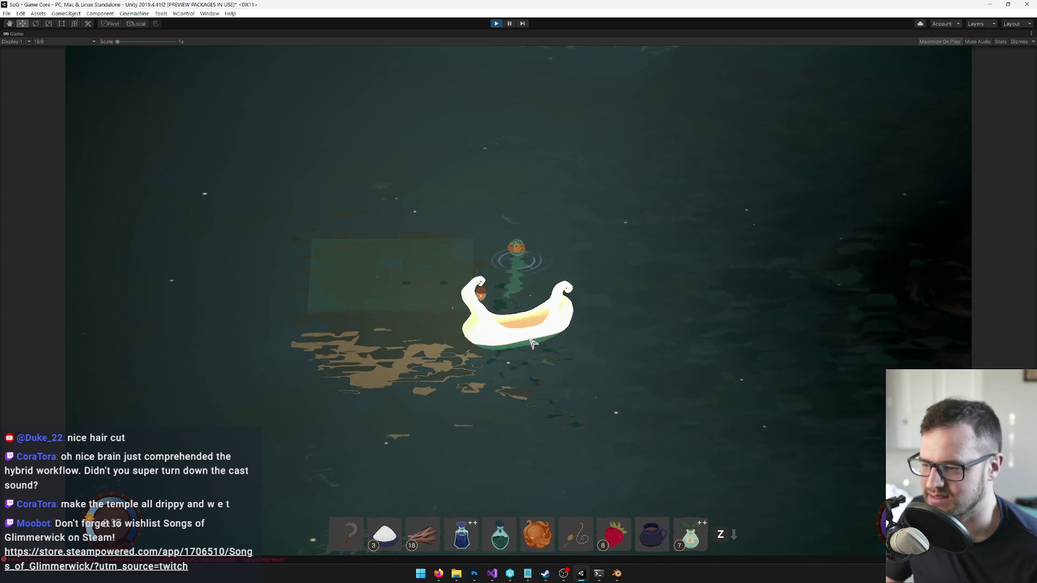
{"action": "left_click", "coordinate": [566, 286]}
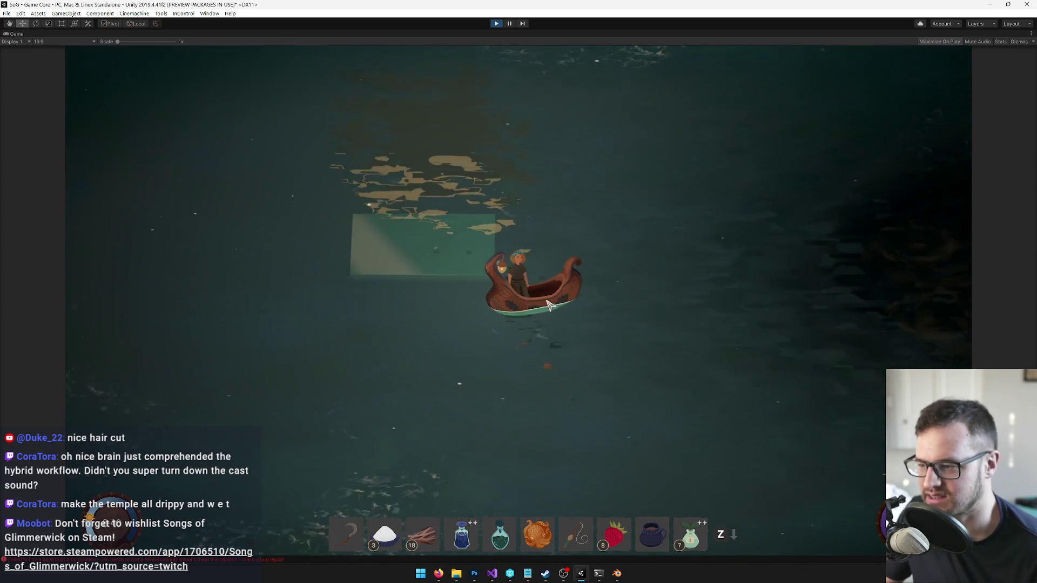
{"action": "scroll", "coordinate": [548, 304], "scroll_direction": "down", "scroll_amount": 3}
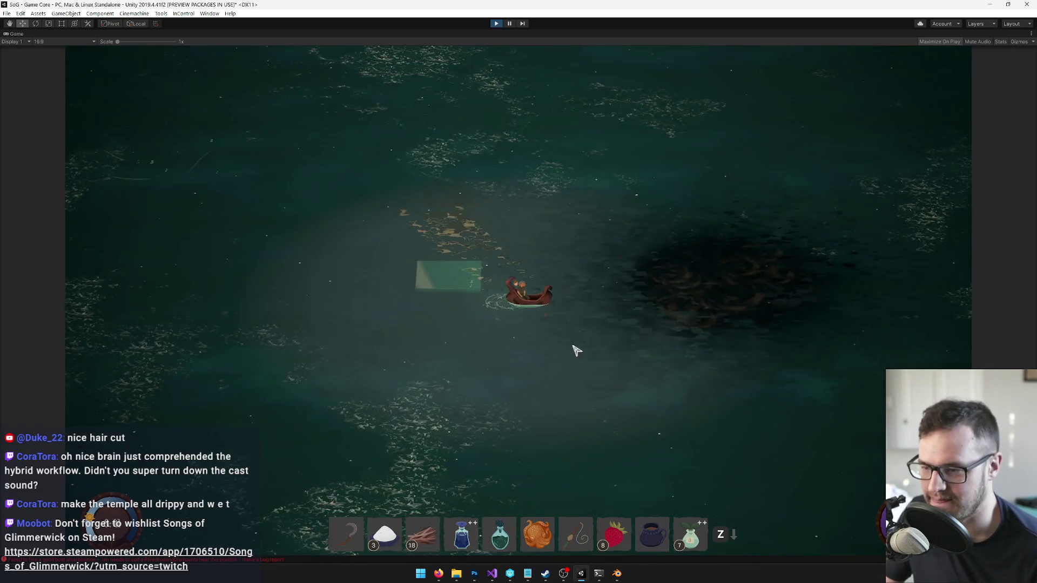
Step: Sail right across the ocean to the sea temple, then bring up the temple artwork in Photoshop
{"action": "left_click", "coordinate": [575, 345]}
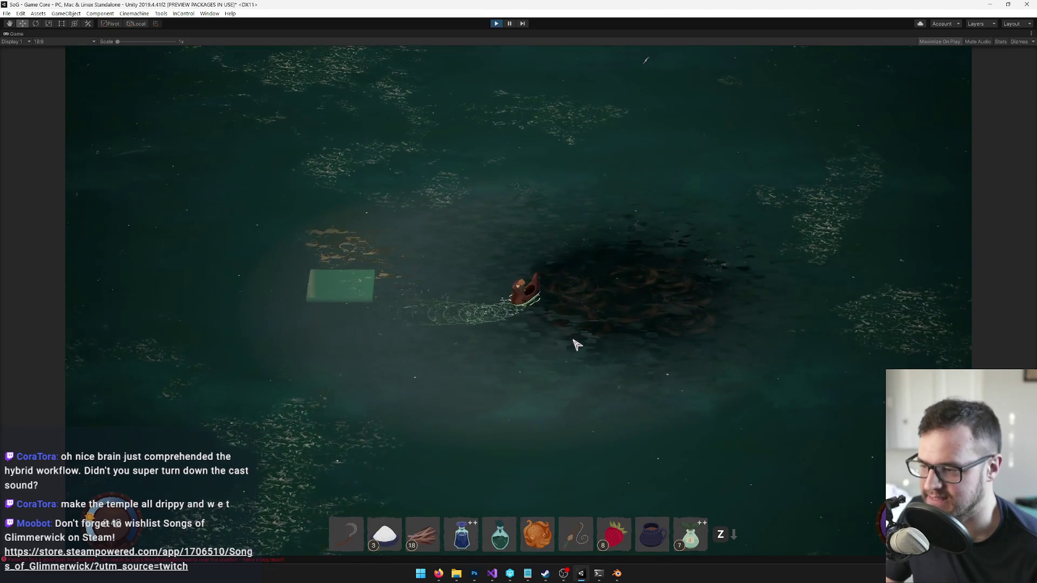
{"action": "left_click", "coordinate": [613, 416]}
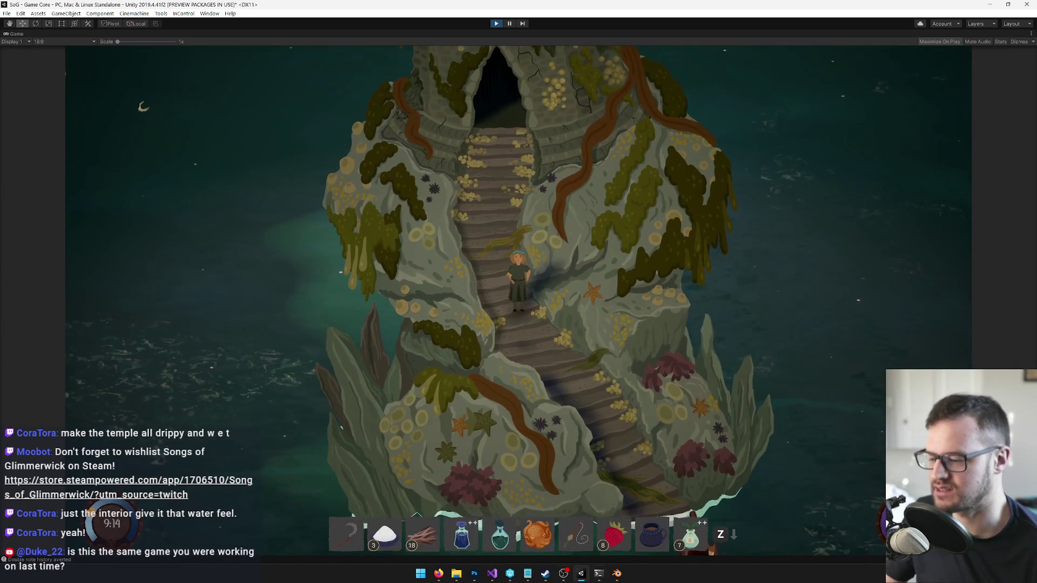
{"action": "left_click", "coordinate": [475, 577]}
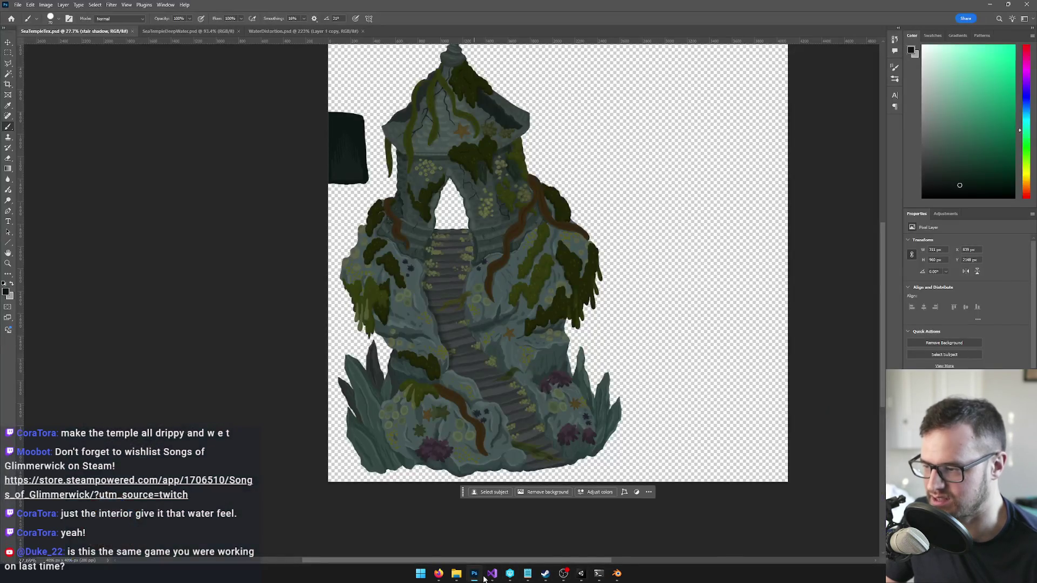
{"action": "scroll", "coordinate": [574, 376], "scroll_direction": "up", "scroll_amount": 3}
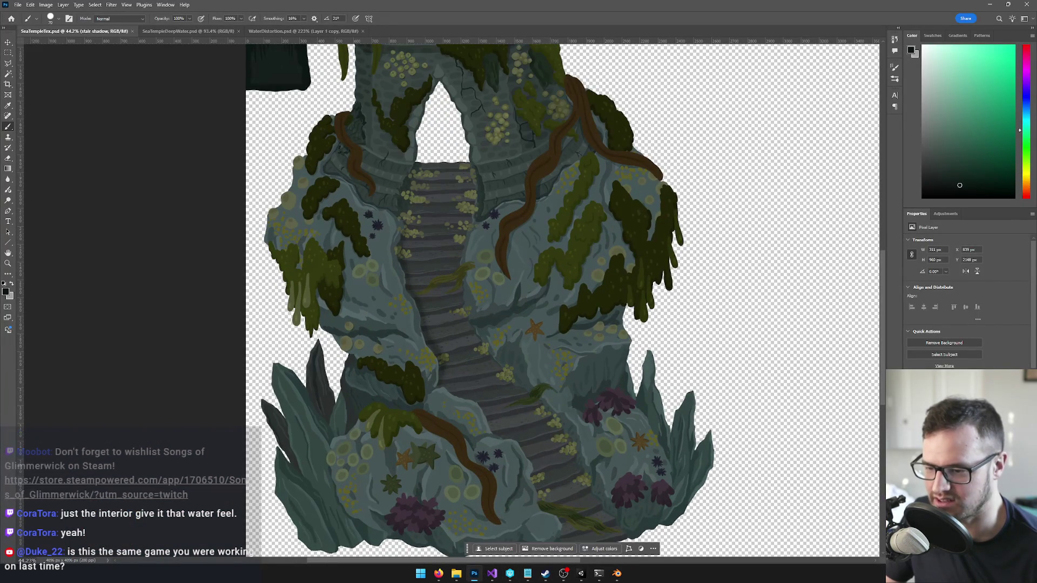
{"action": "scroll", "coordinate": [447, 342], "scroll_direction": "up", "scroll_amount": 2}
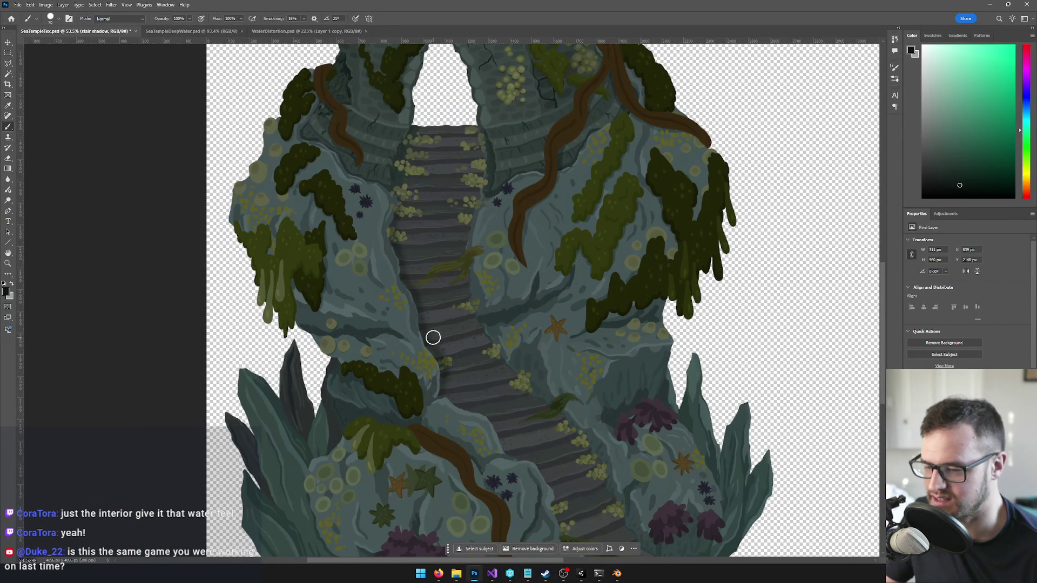
Step: Apply a Color Balance with the shadows' Yellow-Blue shift at +54
{"action": "key", "text": "ctrl+b"}
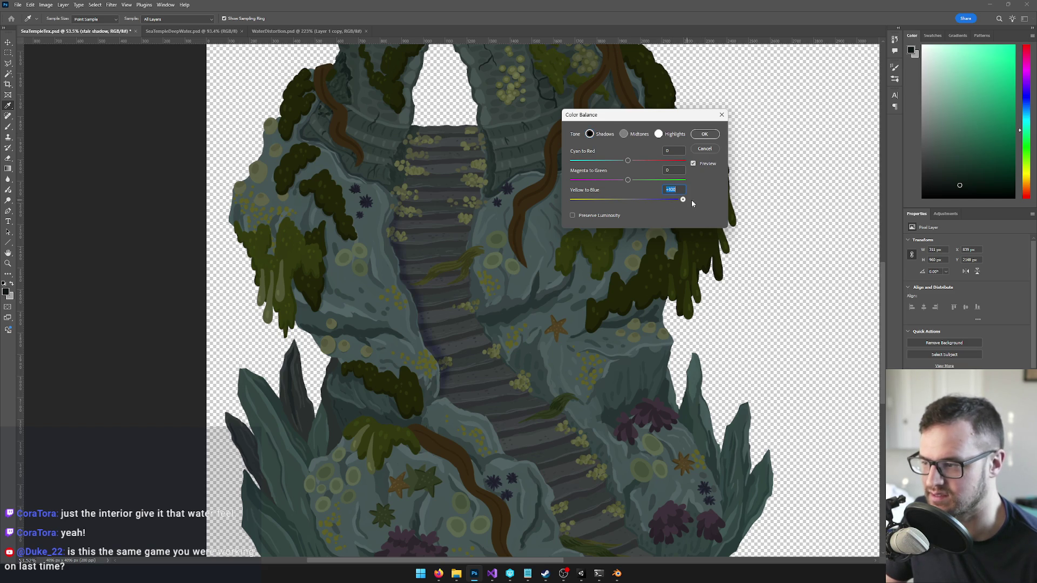
{"action": "left_click_drag", "start_coordinate": [678, 199], "coordinate": [657, 200]}
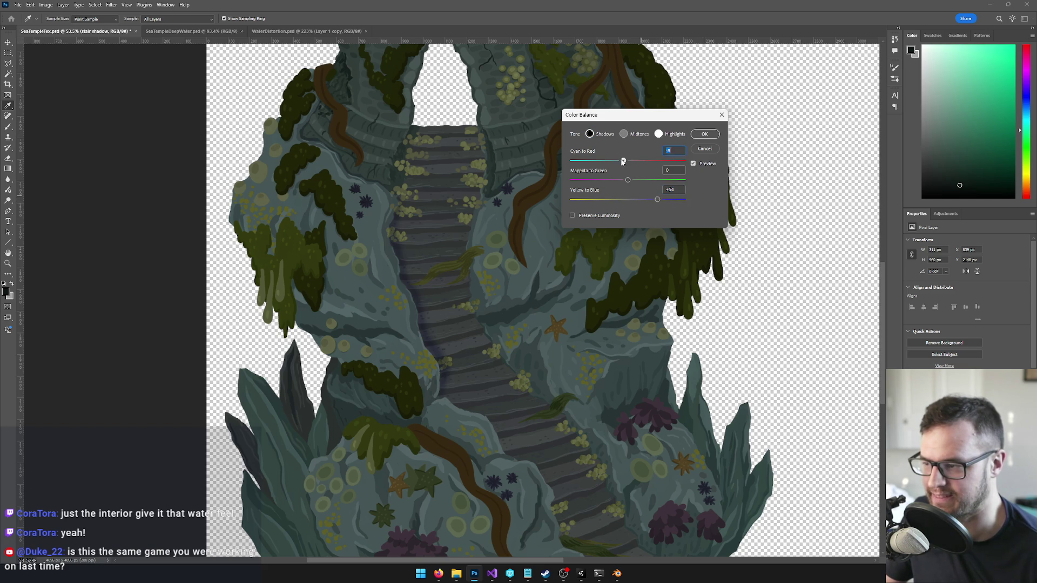
{"action": "left_click", "coordinate": [705, 134]}
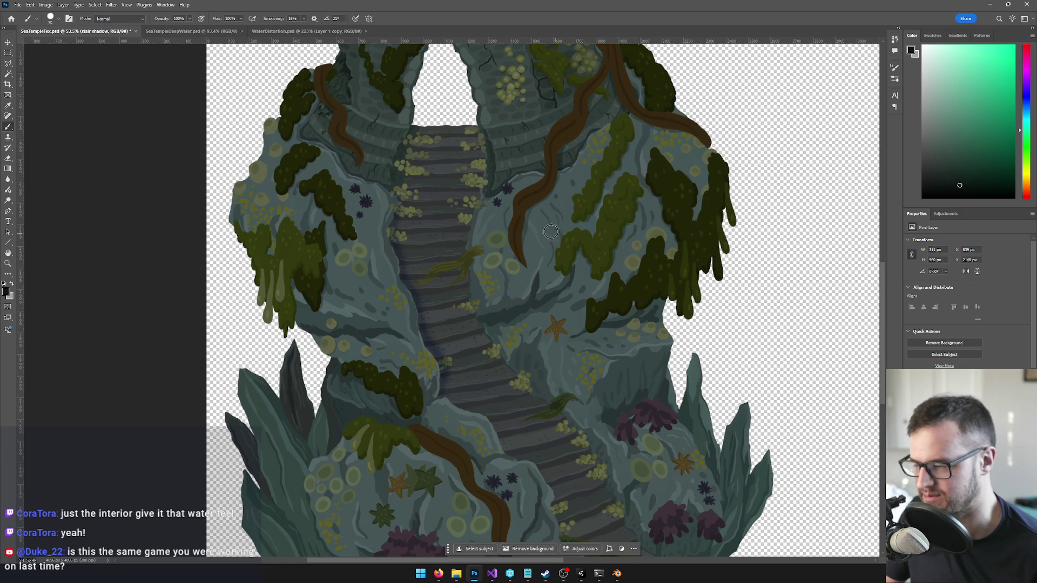
{"action": "scroll", "coordinate": [552, 235], "scroll_direction": "down", "scroll_amount": 3}
{"action": "scroll", "coordinate": [523, 233], "scroll_direction": "up", "scroll_amount": 2}
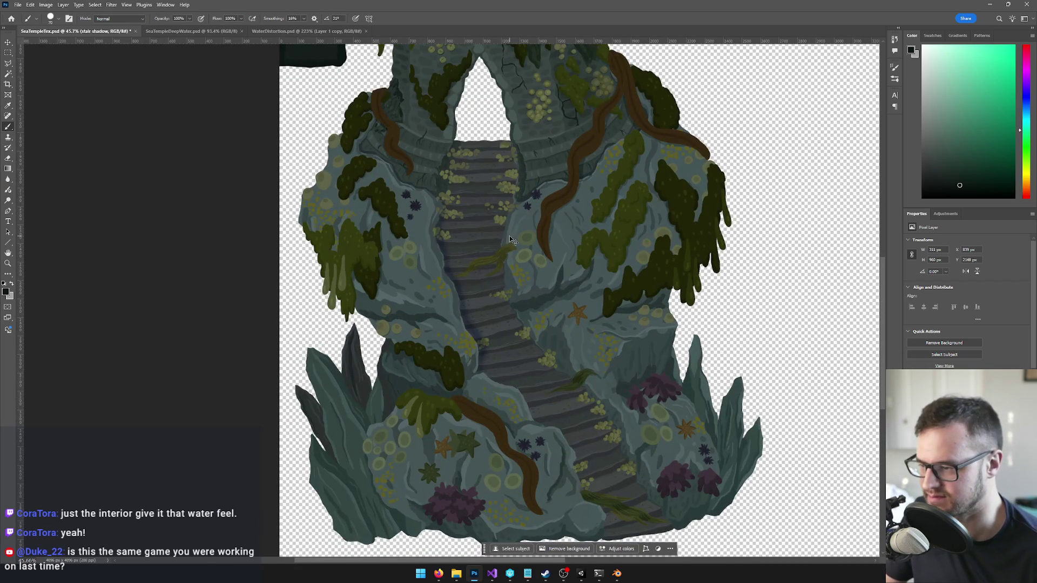
Step: Save so the edited temple artwork reimports in the running game, then return to Photoshop
{"action": "key", "text": "alt+Tab"}
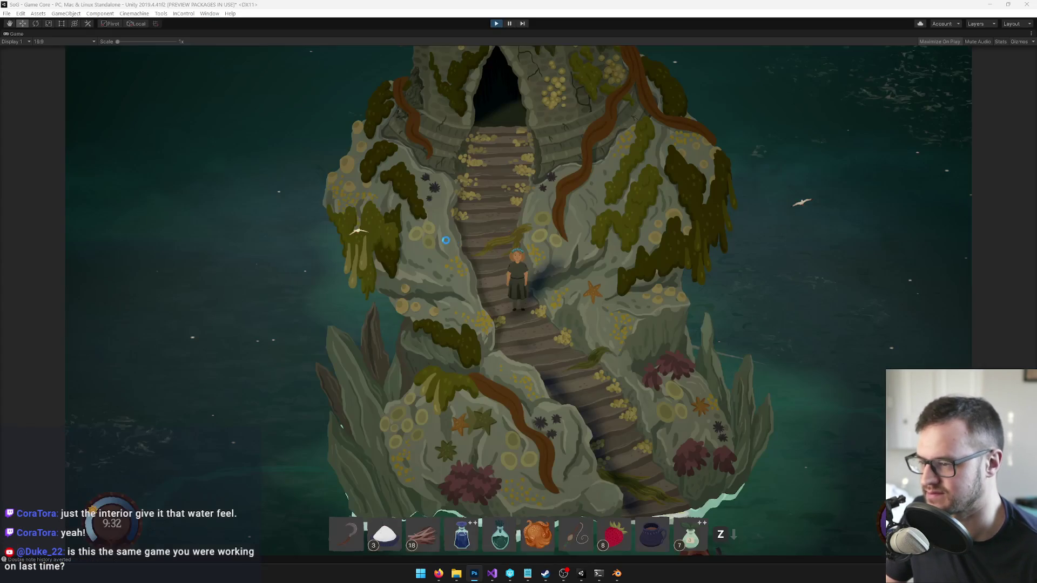
{"action": "key", "text": "ctrl+s"}
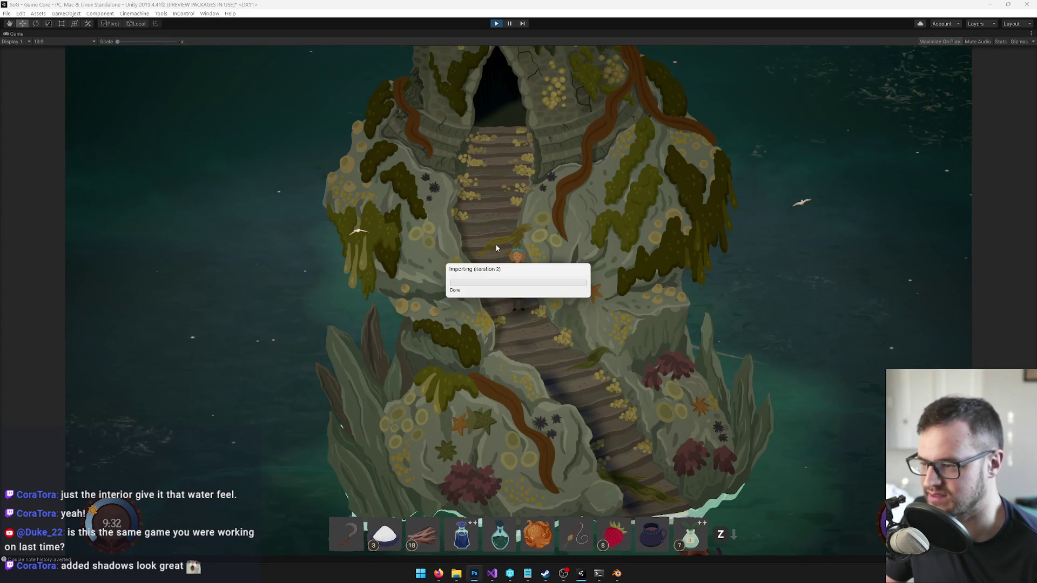
{"action": "key", "text": "alt+Tab"}
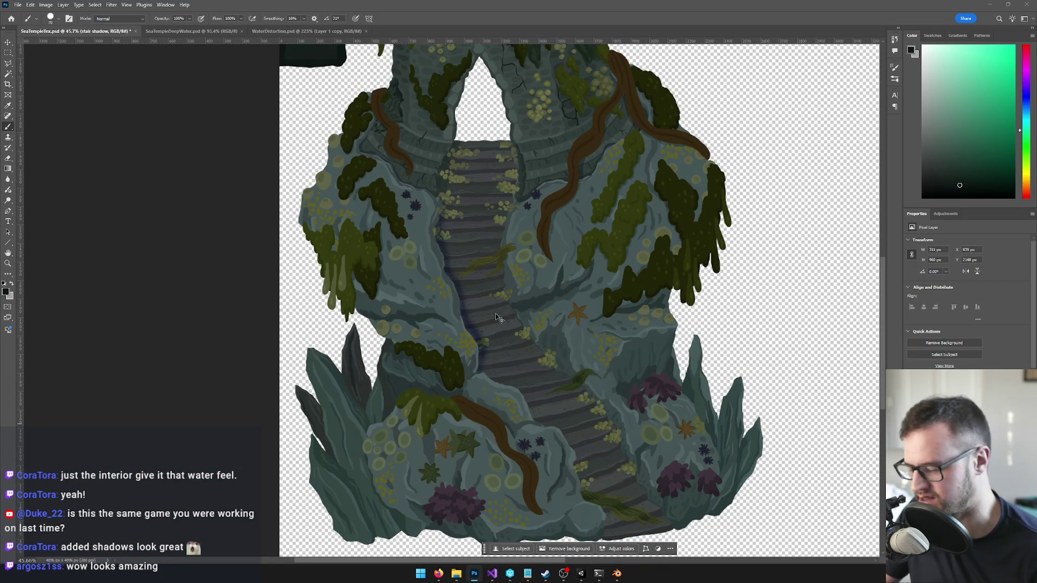
Step: Lower the artwork's saturation to -13 via Hue/Saturation and view the result in the game
{"action": "key", "text": "ctrl+u"}
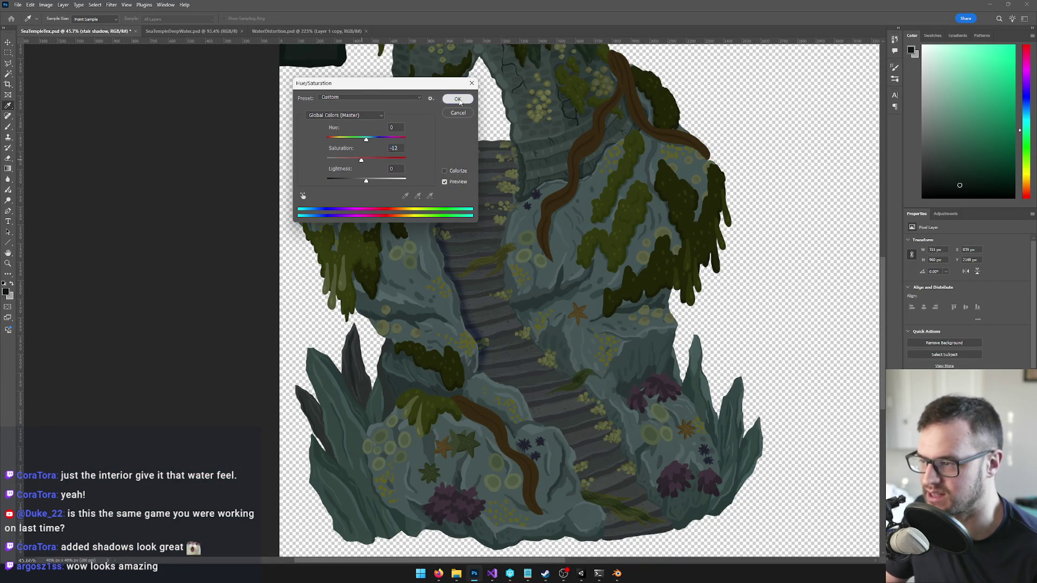
{"action": "left_click", "coordinate": [459, 99]}
{"action": "key", "text": "alt+Tab"}
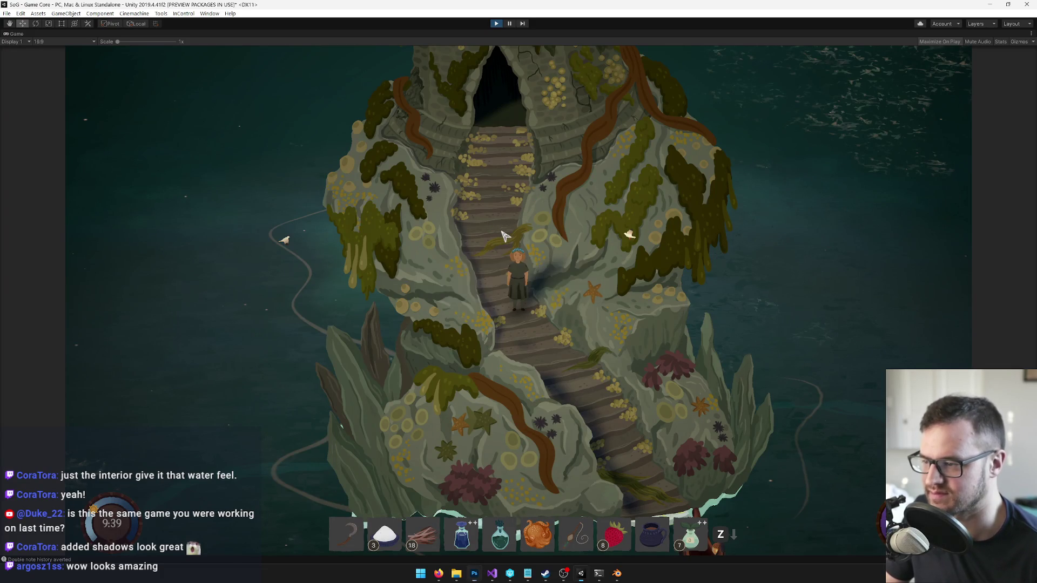
{"action": "scroll", "coordinate": [551, 355], "scroll_direction": "up", "scroll_amount": 3}
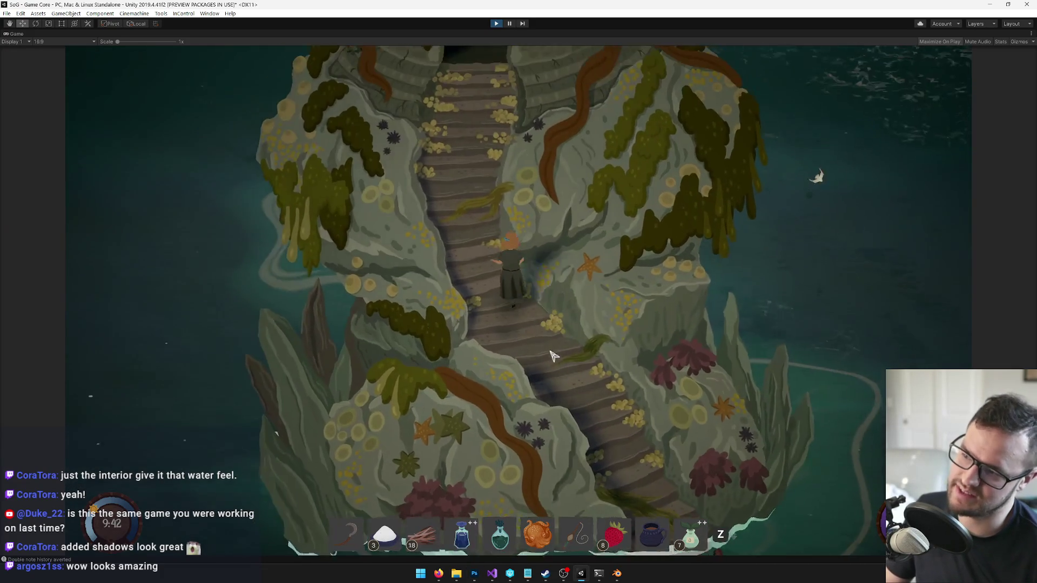
Step: Walk the character up and down the temple island stairs to check the new shading
{"action": "key", "text": "w"}
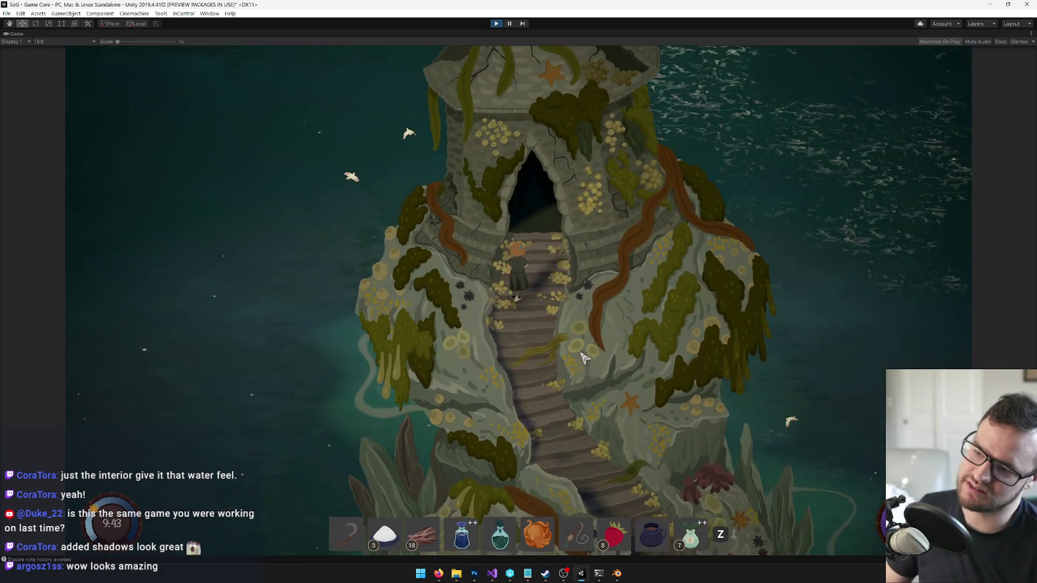
{"action": "key", "text": "s"}
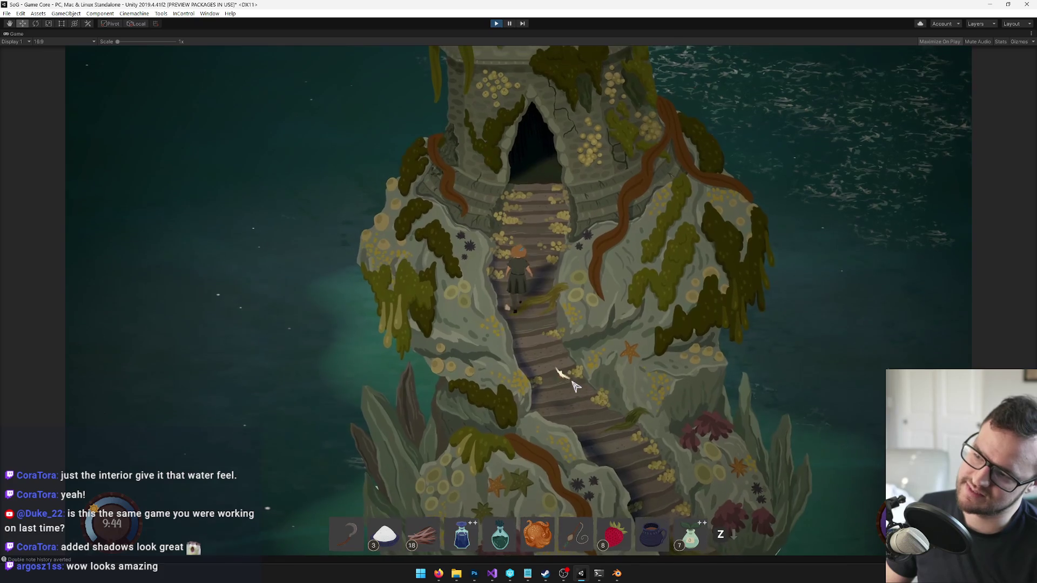
{"action": "key", "text": "s"}
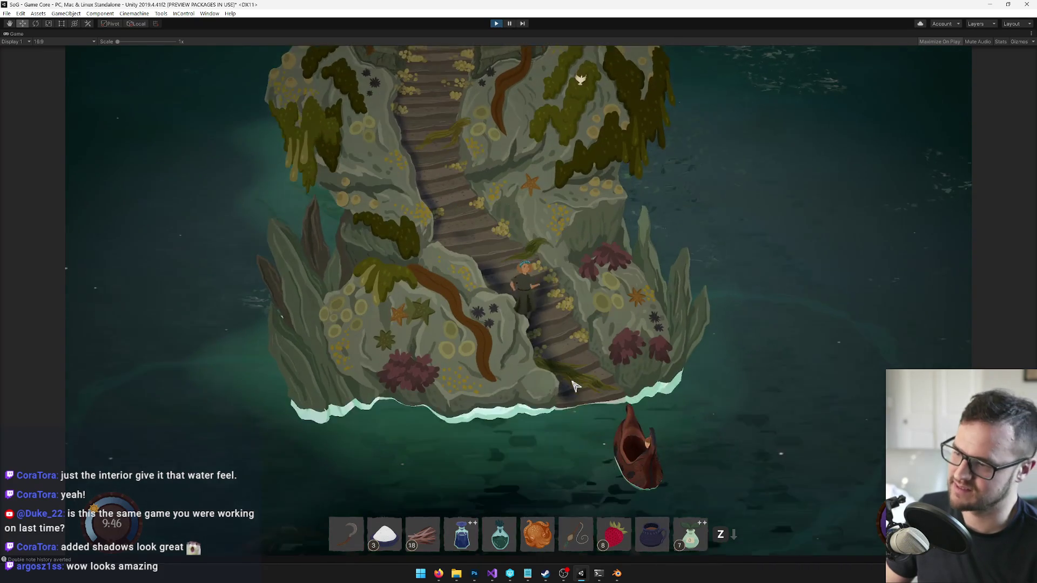
{"action": "scroll", "coordinate": [570, 387], "scroll_direction": "up", "scroll_amount": 3}
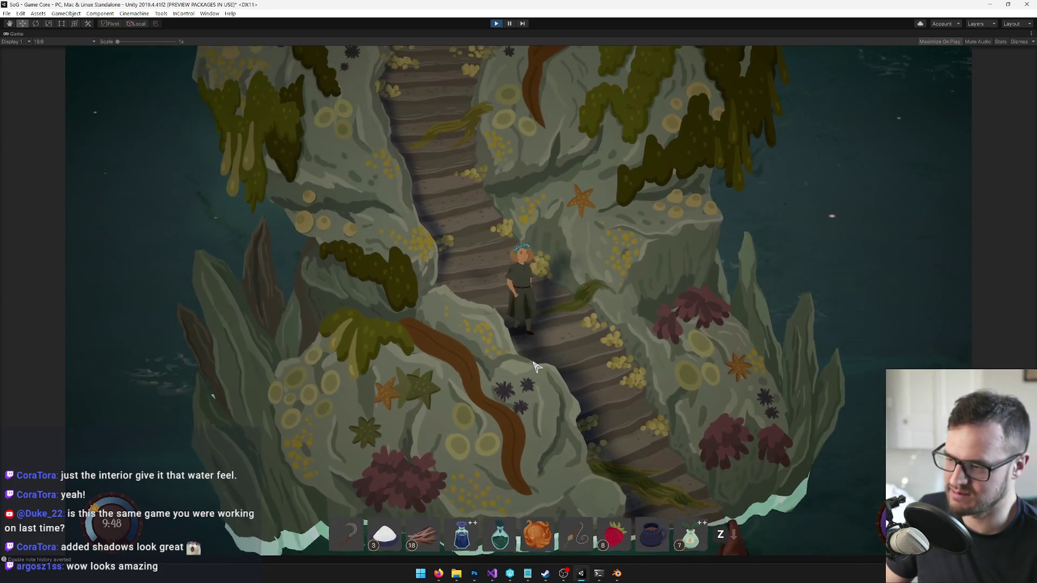
{"action": "scroll", "coordinate": [535, 367], "scroll_direction": "up", "scroll_amount": 2}
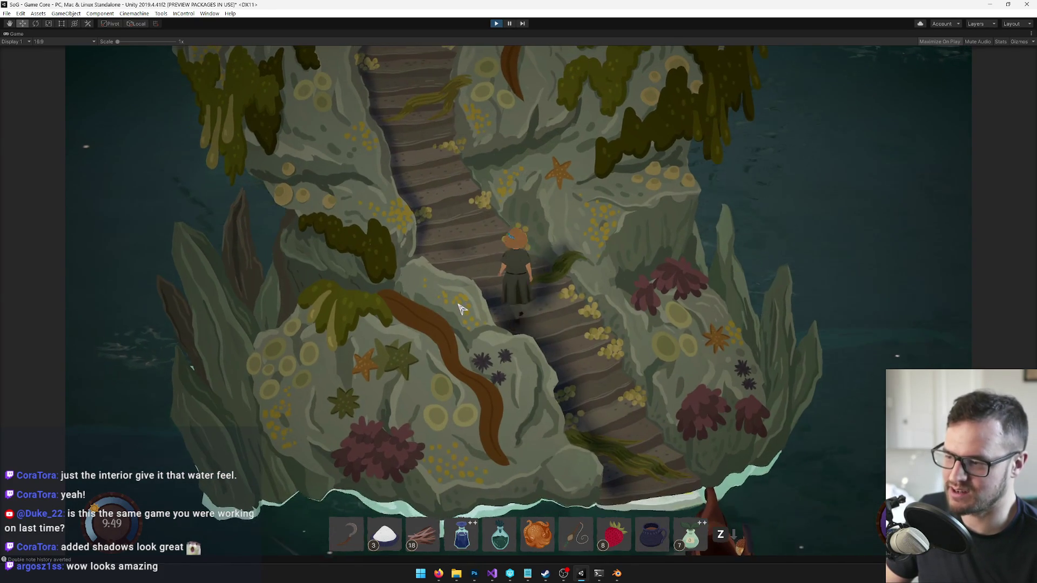
{"action": "key", "text": "s"}
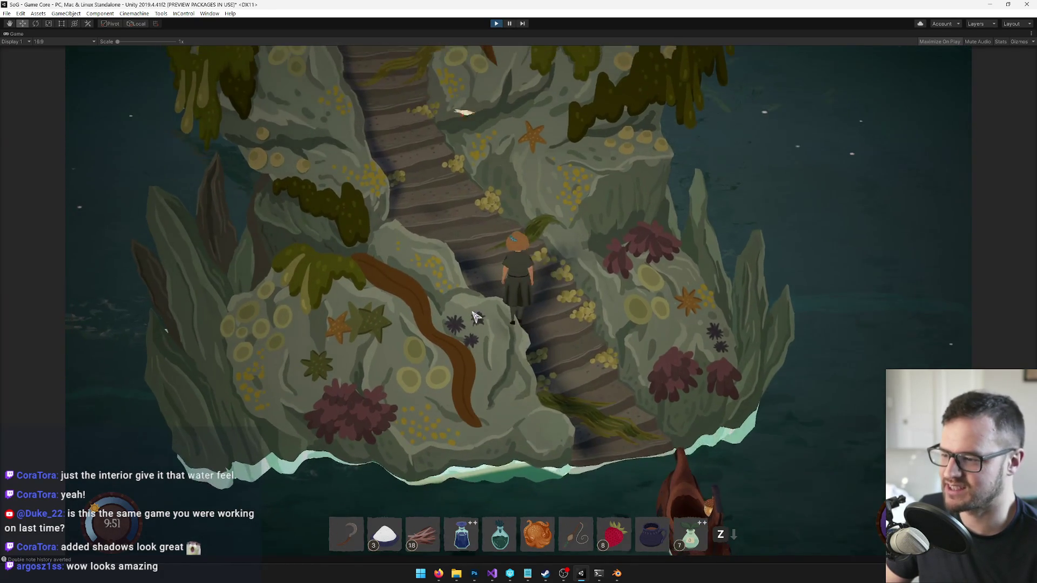
{"action": "scroll", "coordinate": [476, 319], "scroll_direction": "up", "scroll_amount": 3}
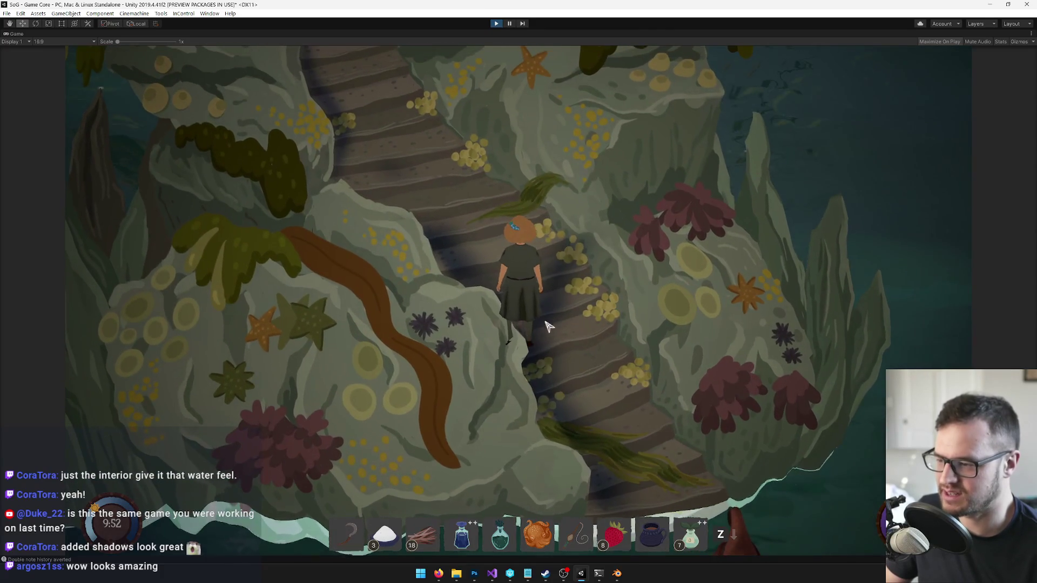
{"action": "scroll", "coordinate": [548, 324], "scroll_direction": "up", "scroll_amount": 2}
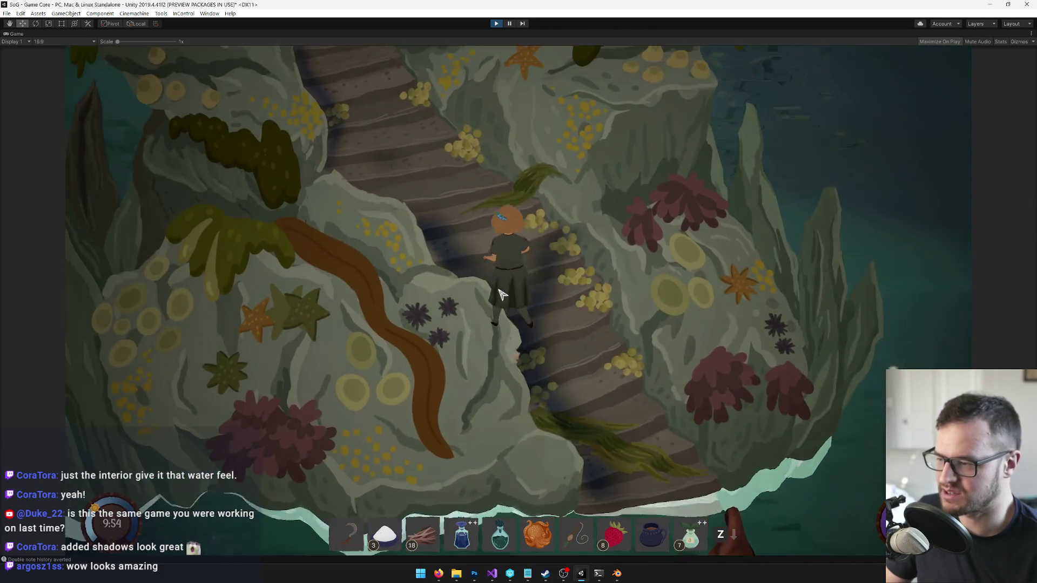
{"action": "key", "text": "w"}
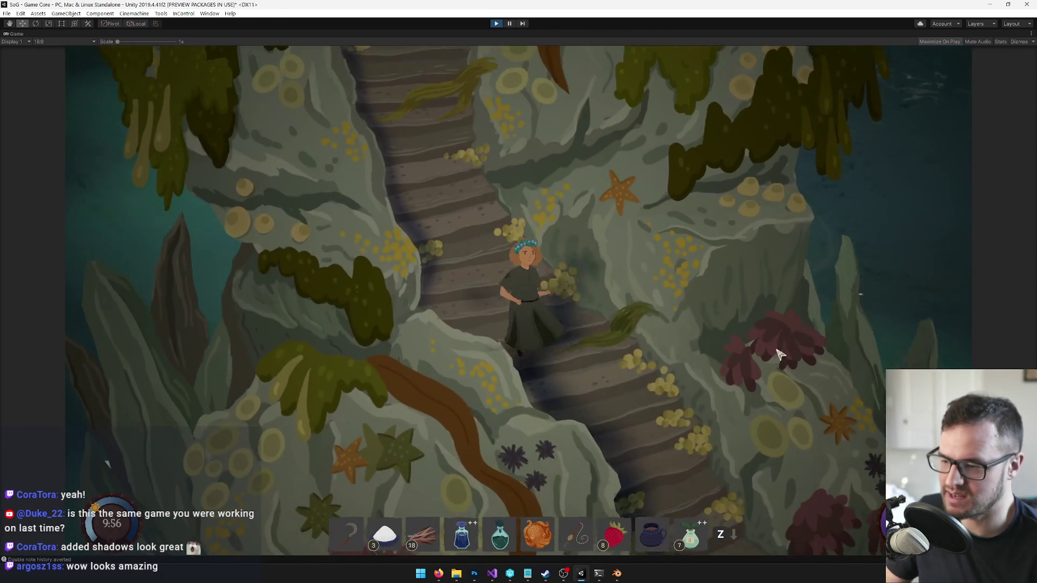
{"action": "scroll", "coordinate": [550, 388], "scroll_direction": "down", "scroll_amount": 4}
{"action": "scroll", "coordinate": [592, 365], "scroll_direction": "up", "scroll_amount": 2}
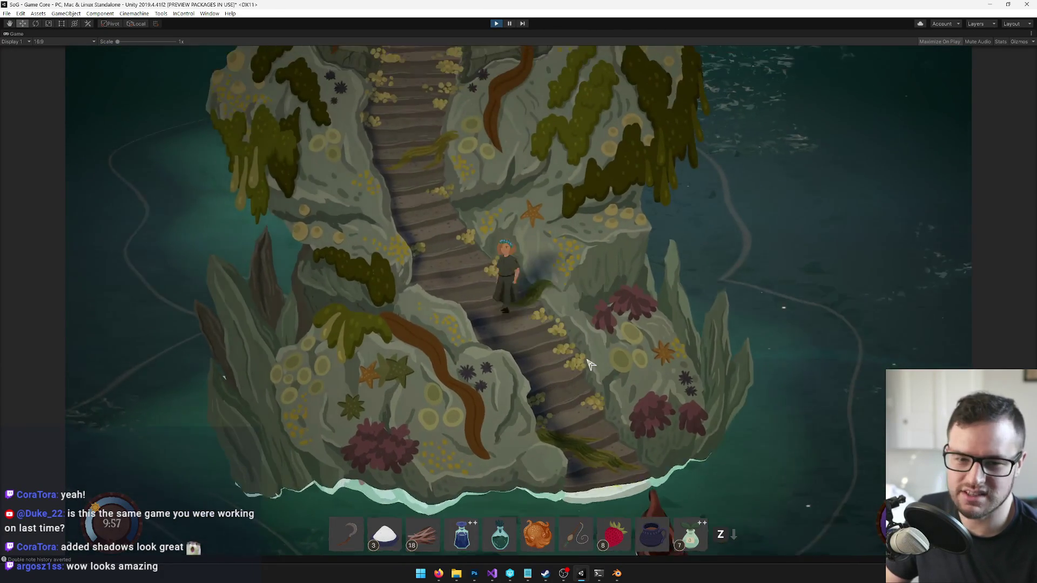
{"action": "scroll", "coordinate": [592, 364], "scroll_direction": "up", "scroll_amount": 3}
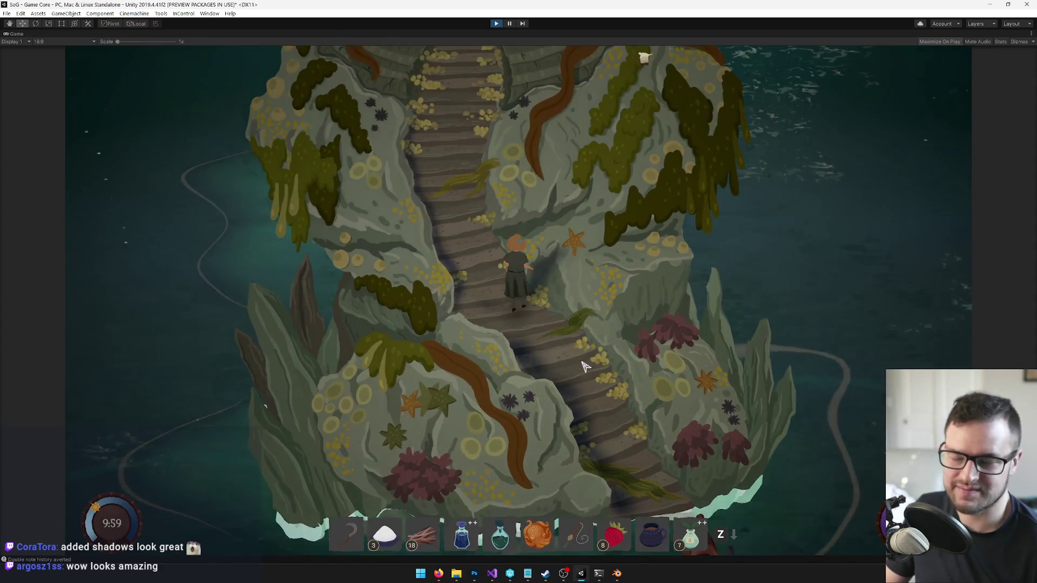
{"action": "key", "text": "w"}
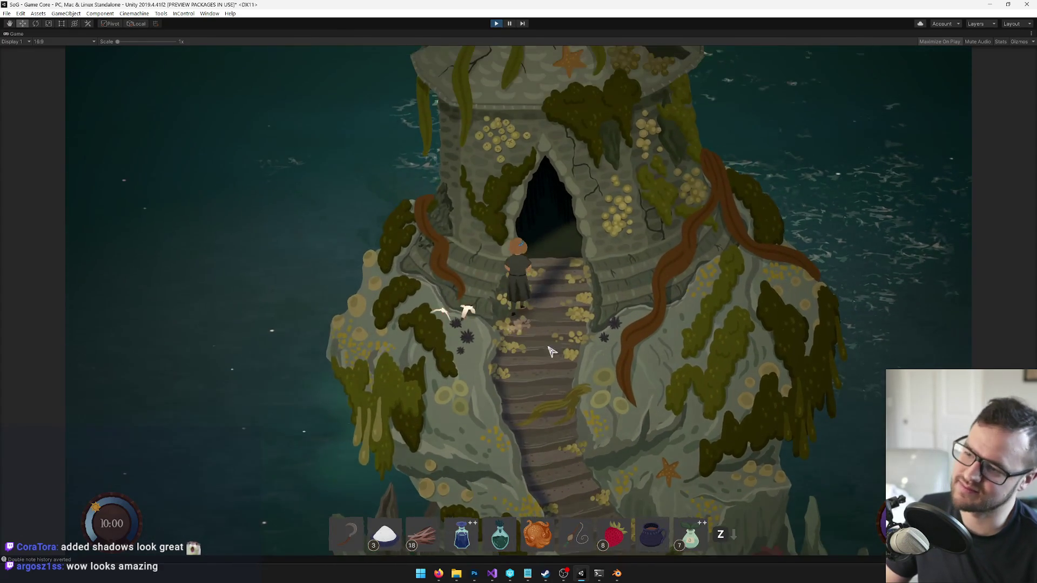
Step: Walk up to the tower entrance and back down, then start a Hue/Saturation adjustment on the island artwork
{"action": "key", "text": "s"}
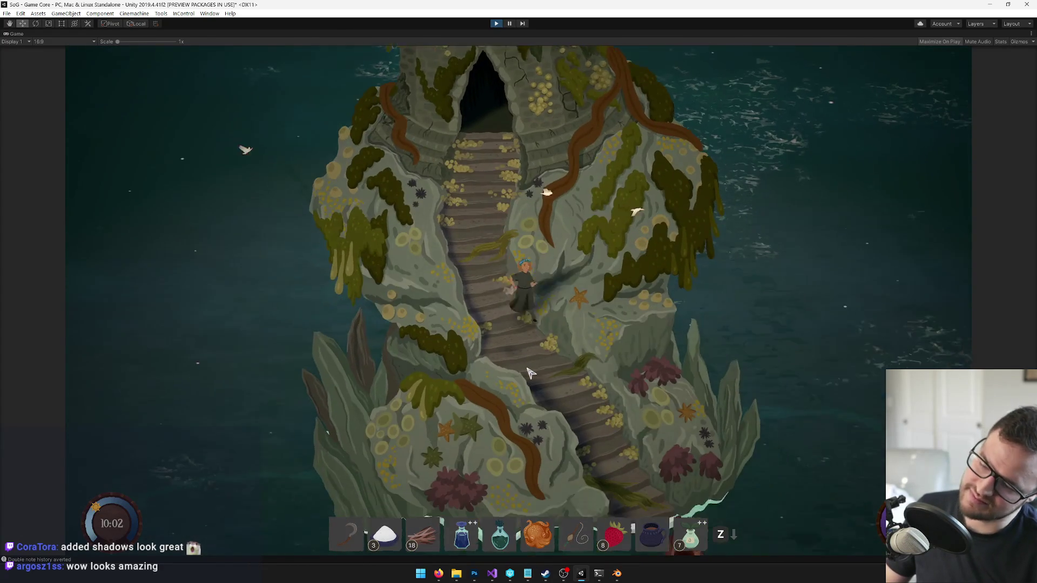
{"action": "scroll", "coordinate": [532, 371], "scroll_direction": "down", "scroll_amount": 3}
{"action": "scroll", "coordinate": [567, 371], "scroll_direction": "up", "scroll_amount": 3}
{"action": "key", "text": "w"}
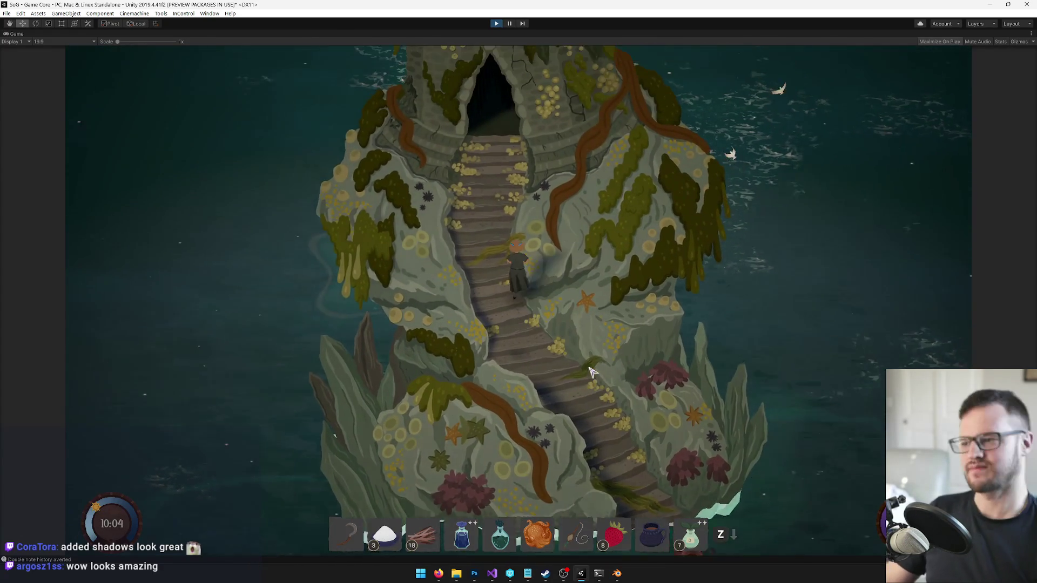
{"action": "key", "text": "w"}
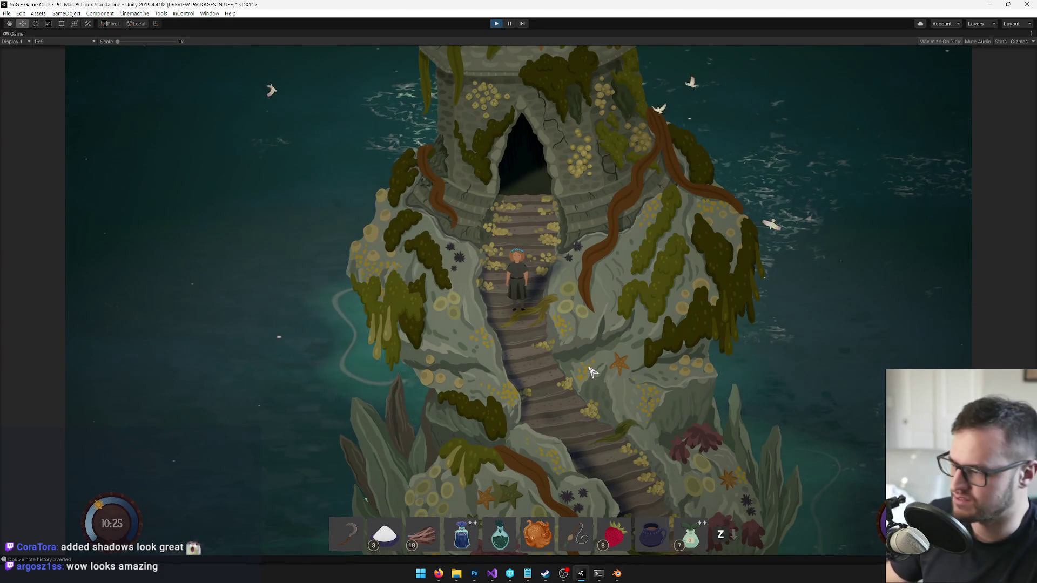
{"action": "key", "text": "s"}
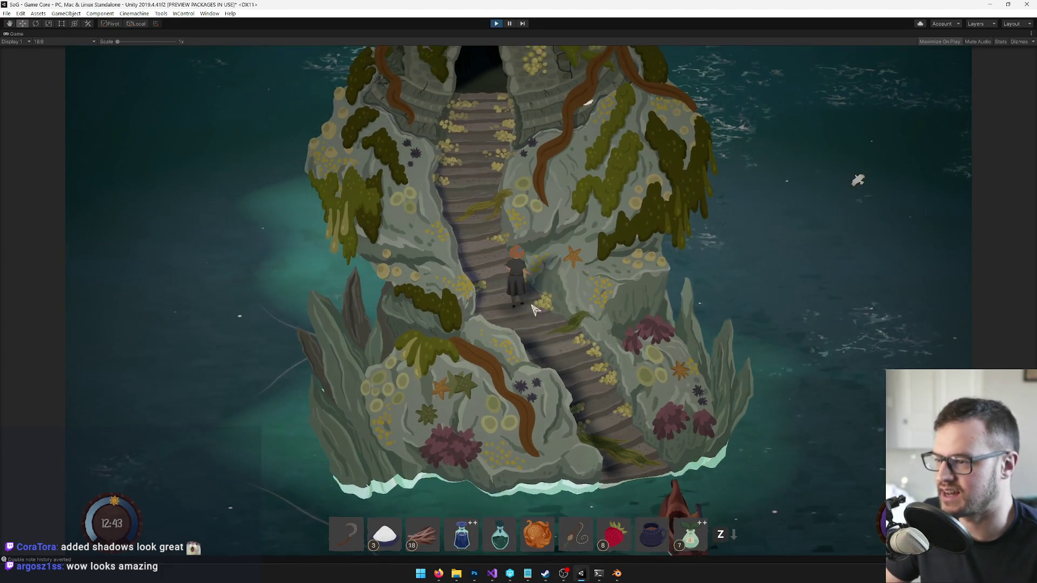
{"action": "key", "text": "alt+Tab"}
{"action": "key", "text": "ctrl+u"}
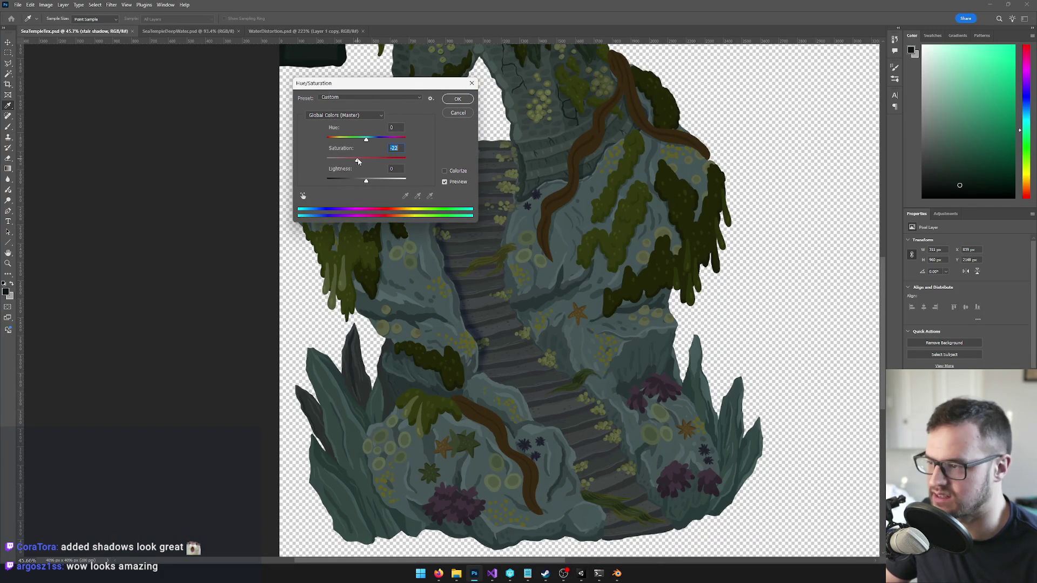
Step: Apply a first saturation cut to the island artwork and check it in the running game
{"action": "left_click", "coordinate": [458, 99]}
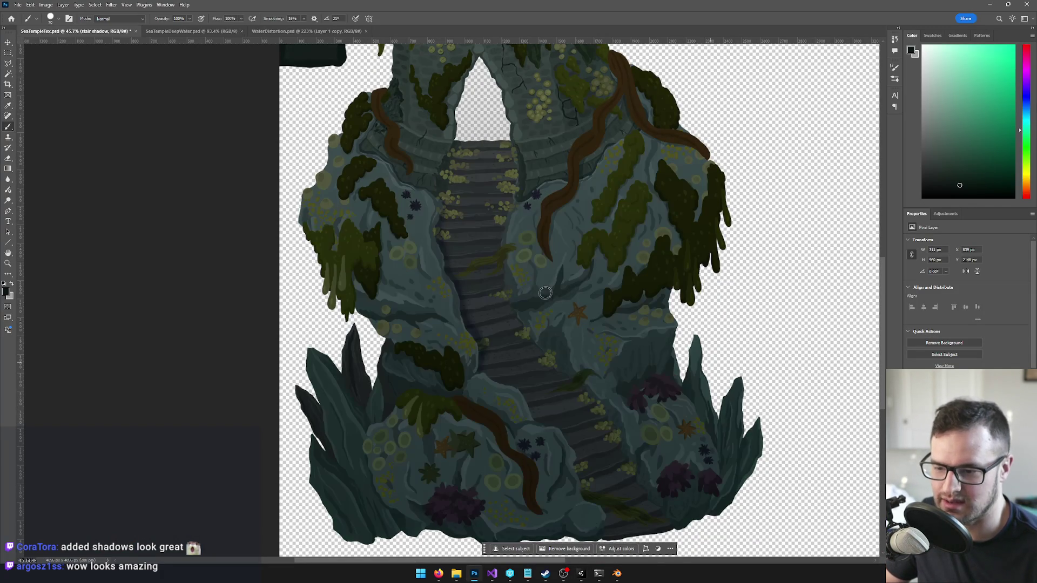
{"action": "key", "text": "alt+Tab"}
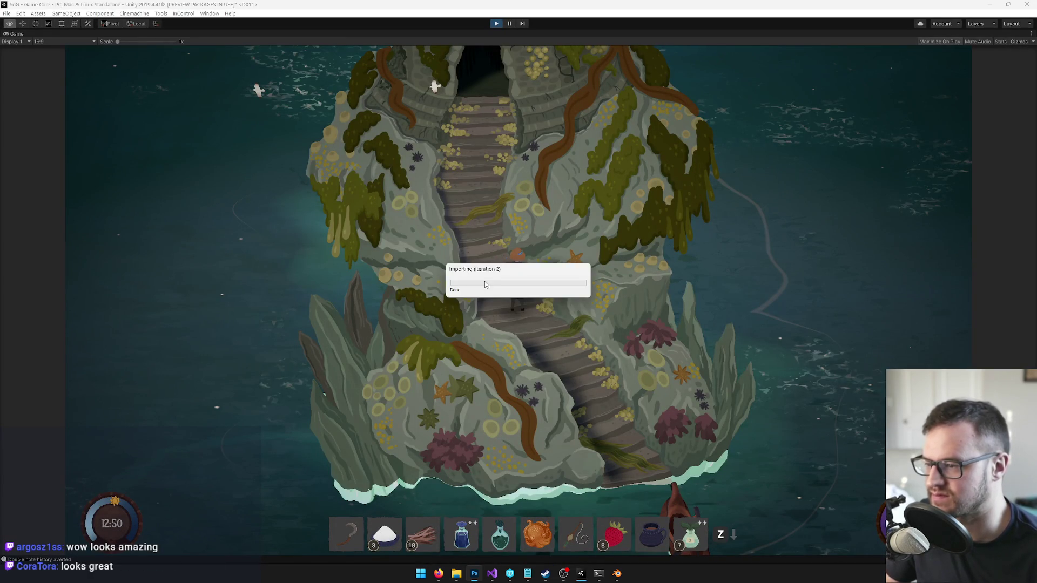
{"action": "left_click", "coordinate": [512, 261]}
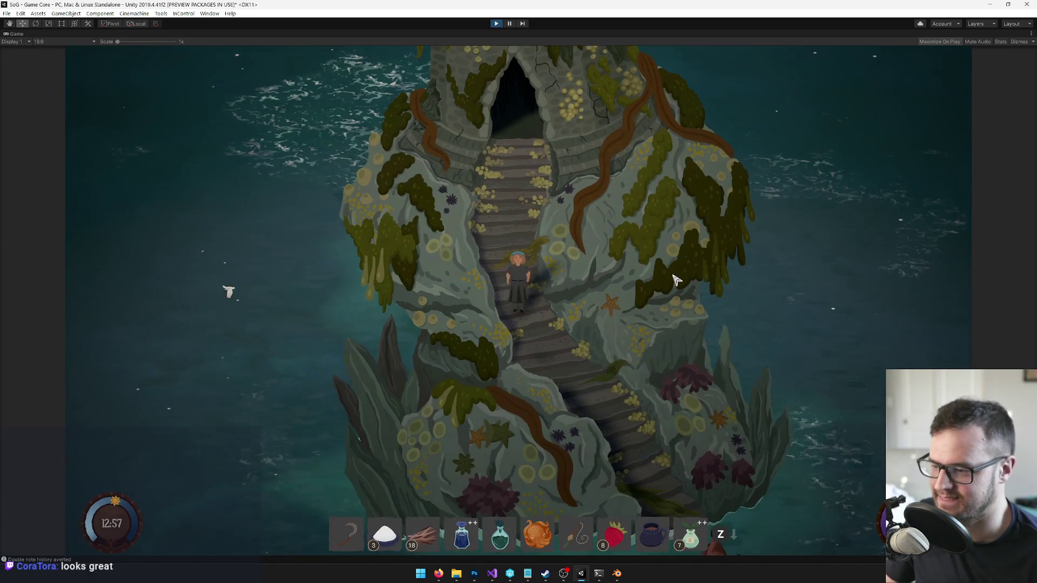
Step: Apply a second saturation reduction in Photoshop and compare the muted temple in the game
{"action": "key", "text": "alt+Tab"}
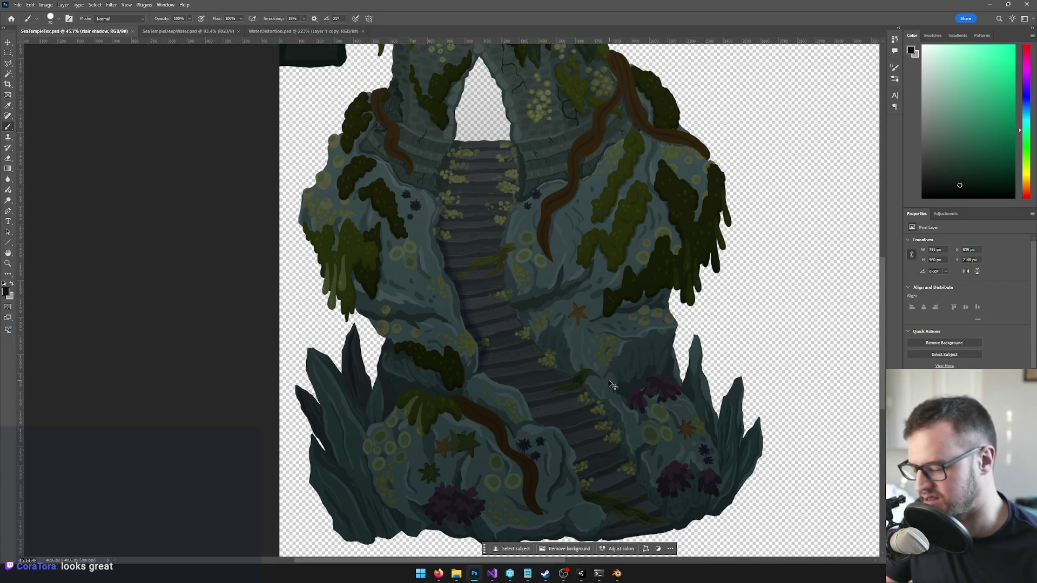
{"action": "key", "text": "ctrl+u"}
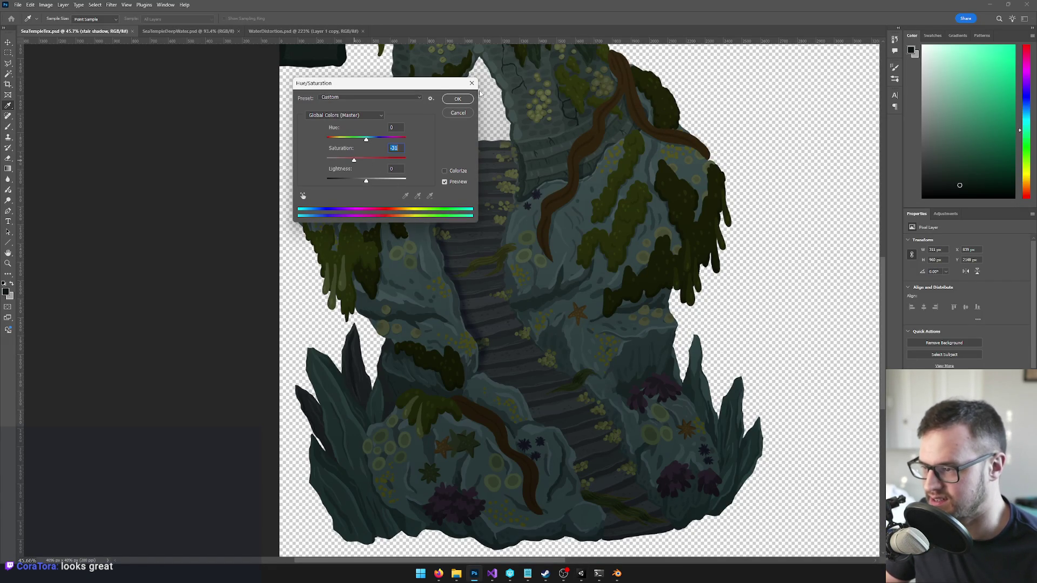
{"action": "left_click", "coordinate": [460, 99]}
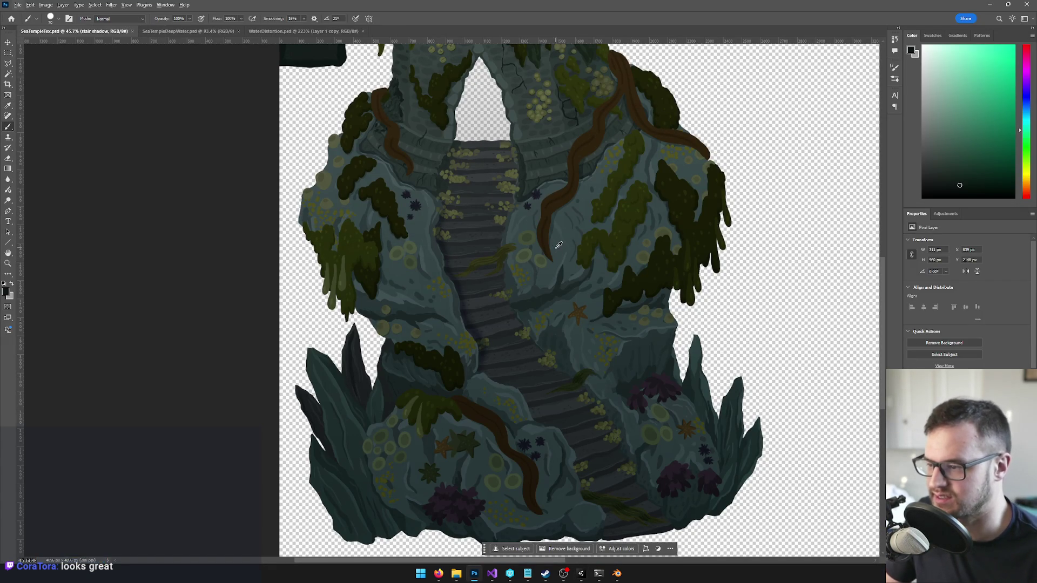
{"action": "key", "text": "alt+Tab"}
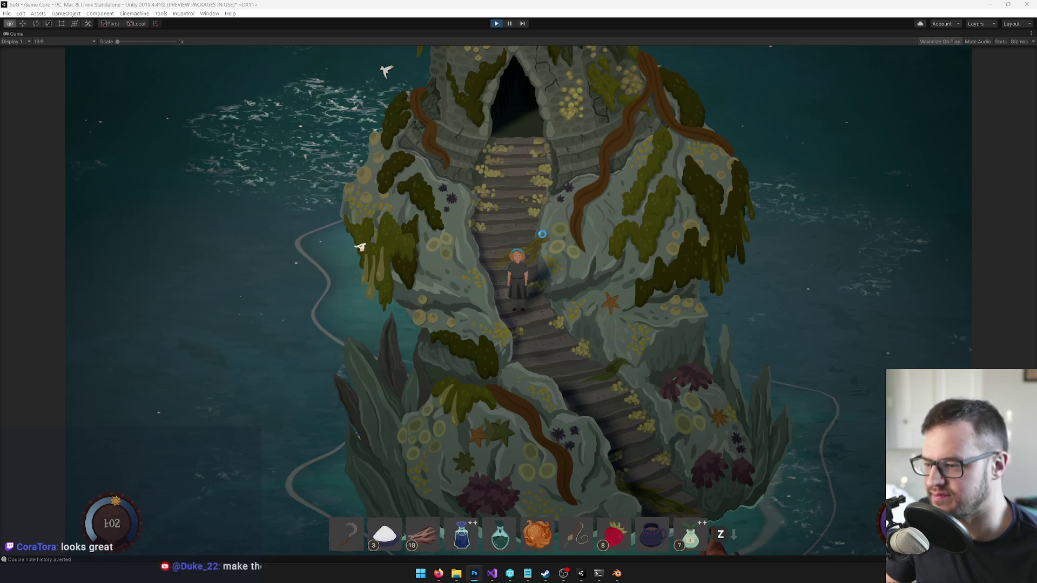
Step: Walk the character up the island stairs as night falls, then bring up the Game tab's window options
{"action": "left_click", "coordinate": [542, 234]}
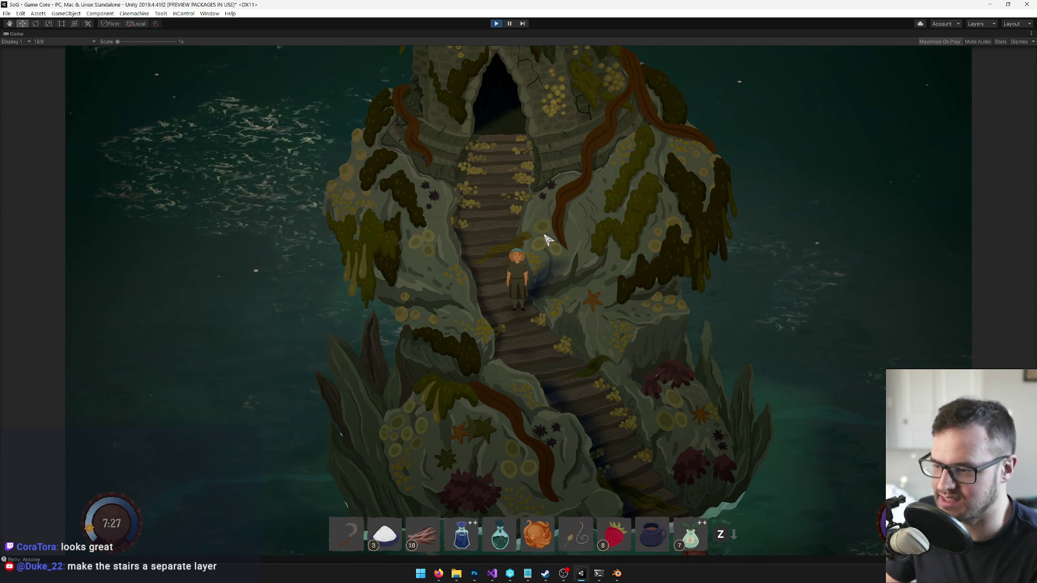
{"action": "key", "text": "w"}
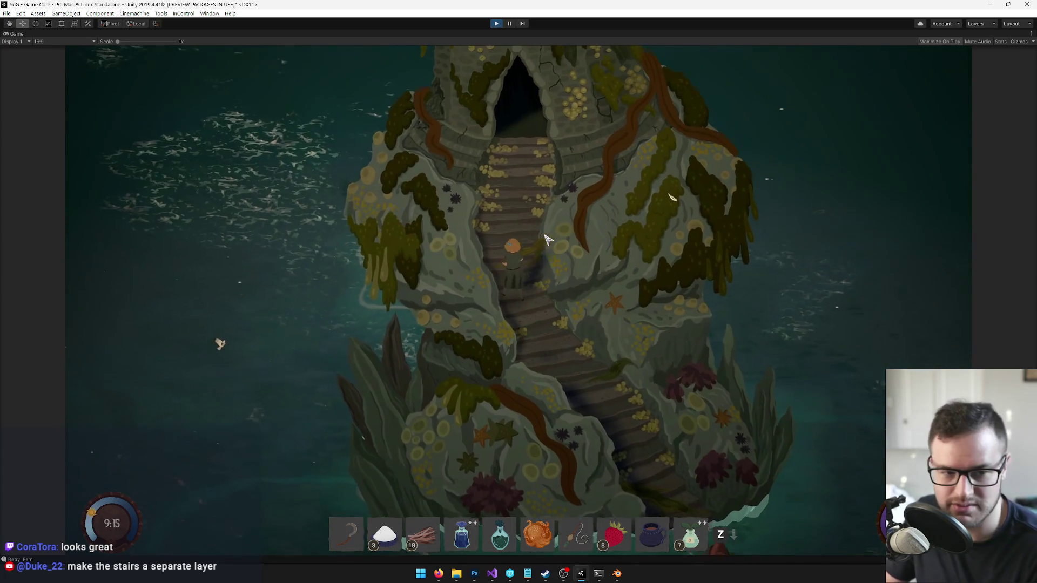
{"action": "key", "text": "w"}
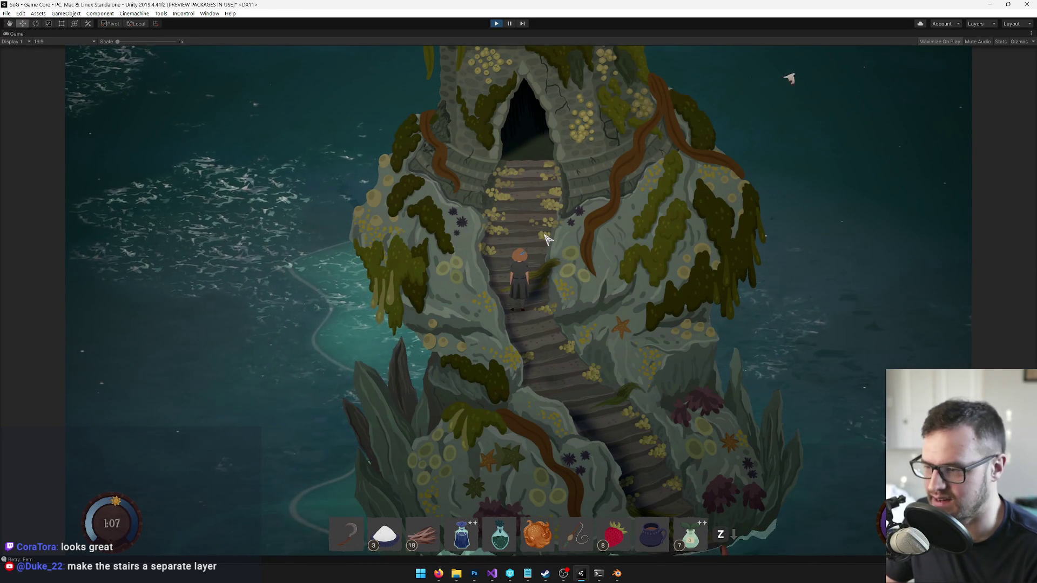
{"action": "key", "text": "w"}
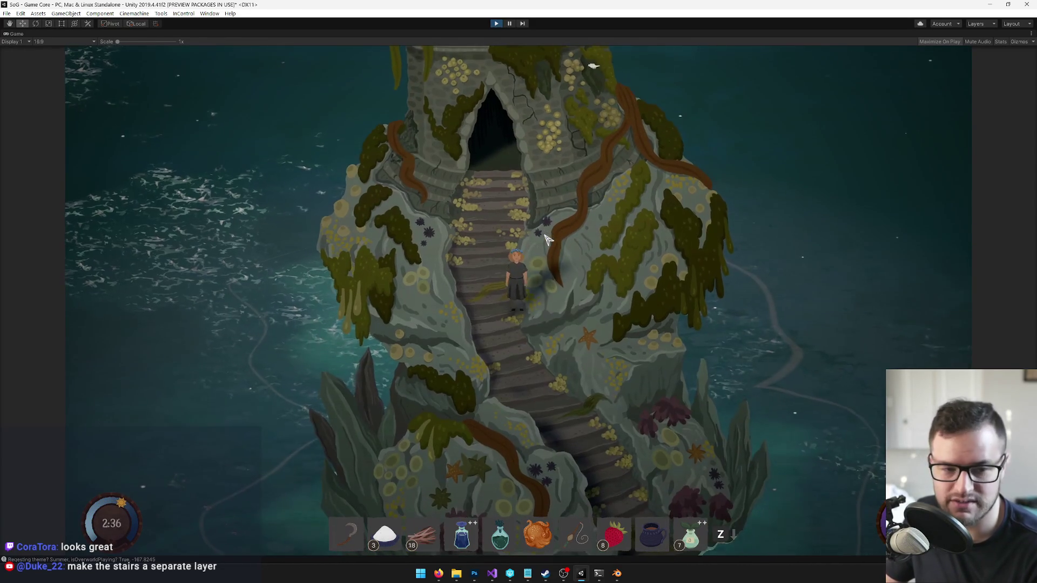
{"action": "key", "text": "w"}
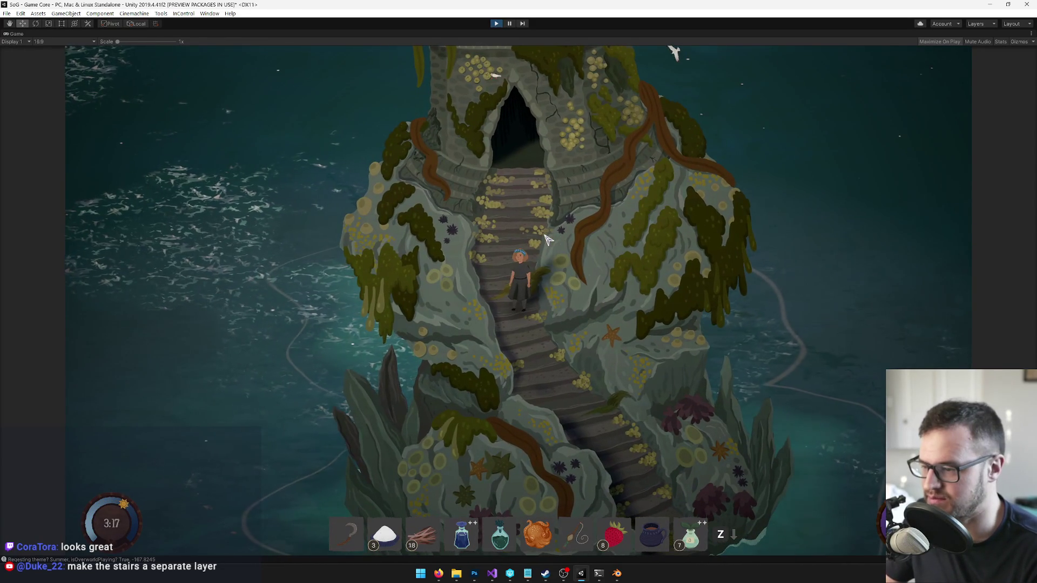
{"action": "key", "text": "w"}
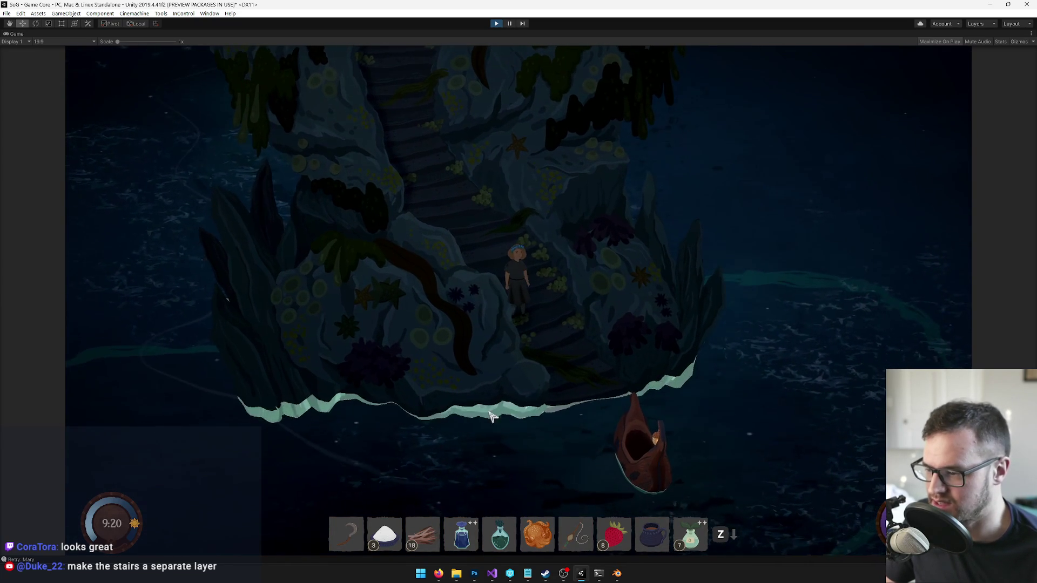
{"action": "right_click", "coordinate": [17, 33]}
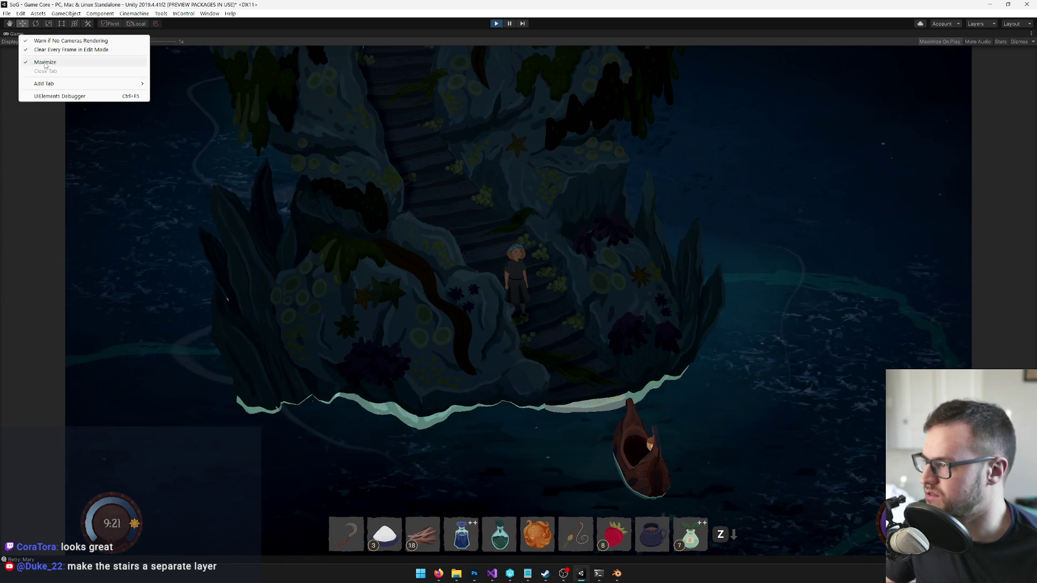
Step: Restore the editor layout, select the SeaTempleWaterline material and set its Ambient Factor to 0.5
{"action": "left_click", "coordinate": [49, 42]}
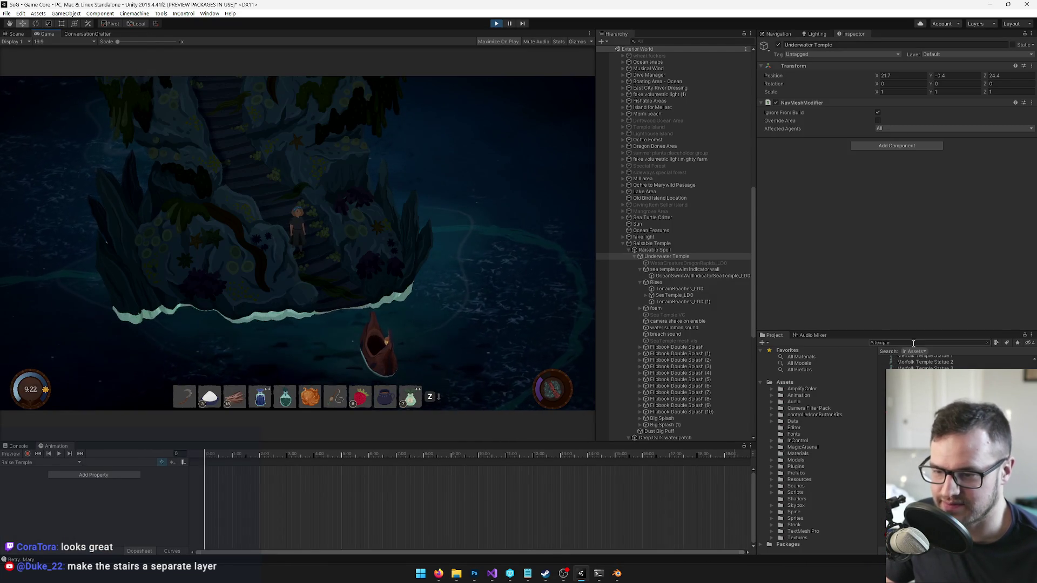
{"action": "type", "text": "seatemplewa"}
{"action": "left_click", "coordinate": [920, 358]}
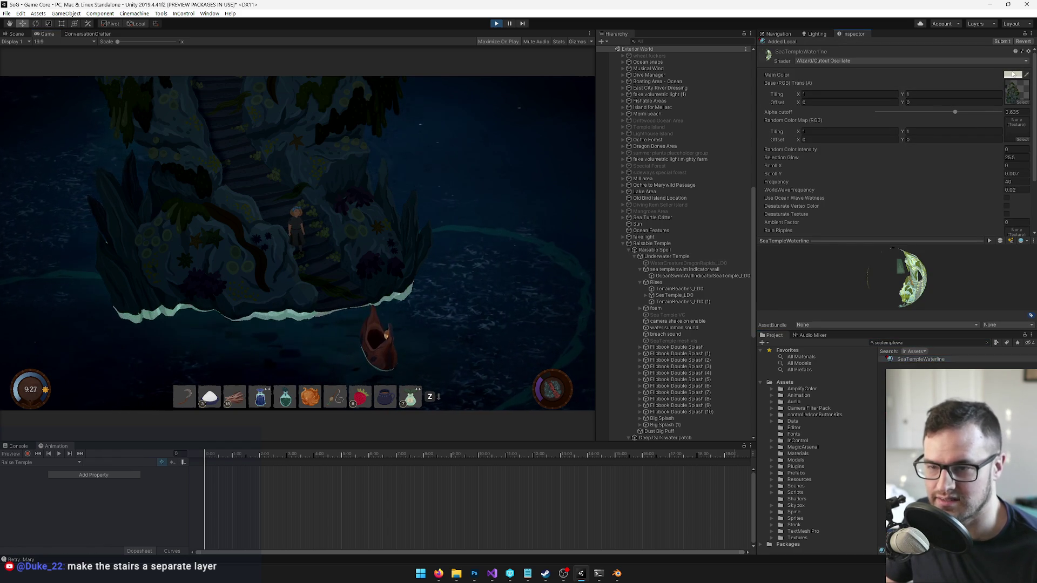
{"action": "left_click", "coordinate": [1014, 74]}
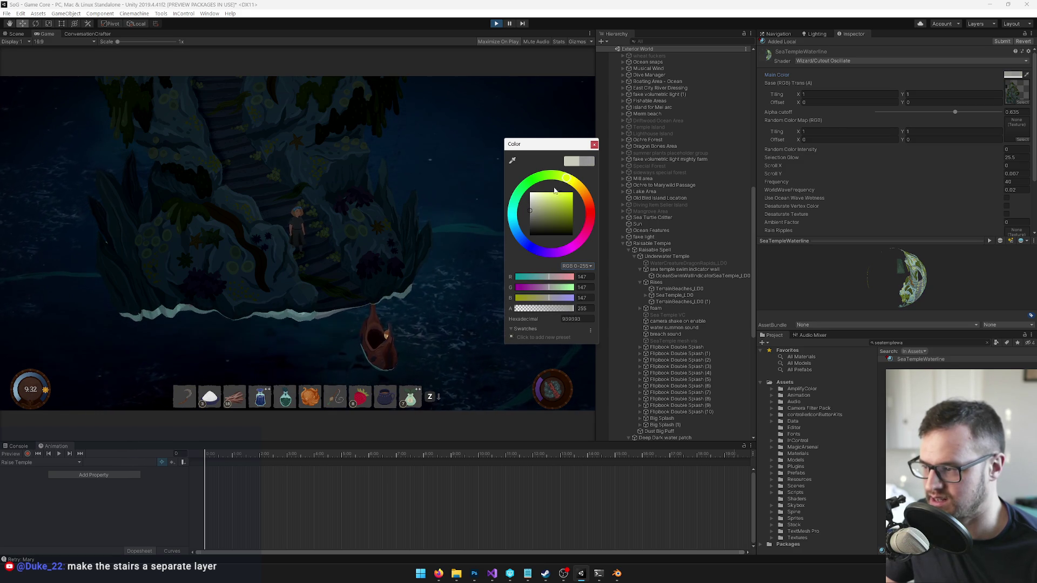
{"action": "left_click", "coordinate": [594, 145]}
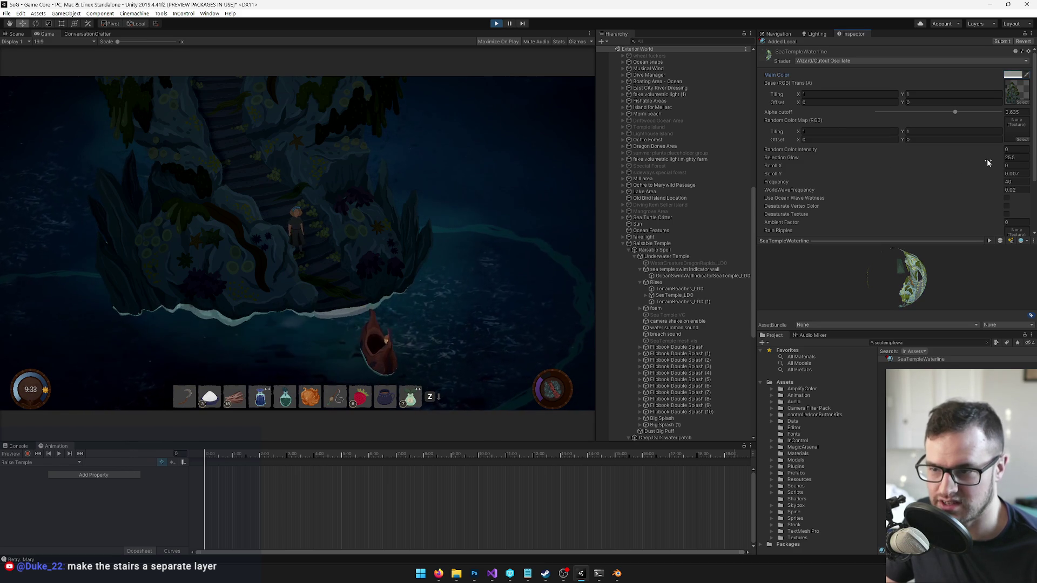
{"action": "scroll", "coordinate": [987, 160], "scroll_direction": "down", "scroll_amount": 3}
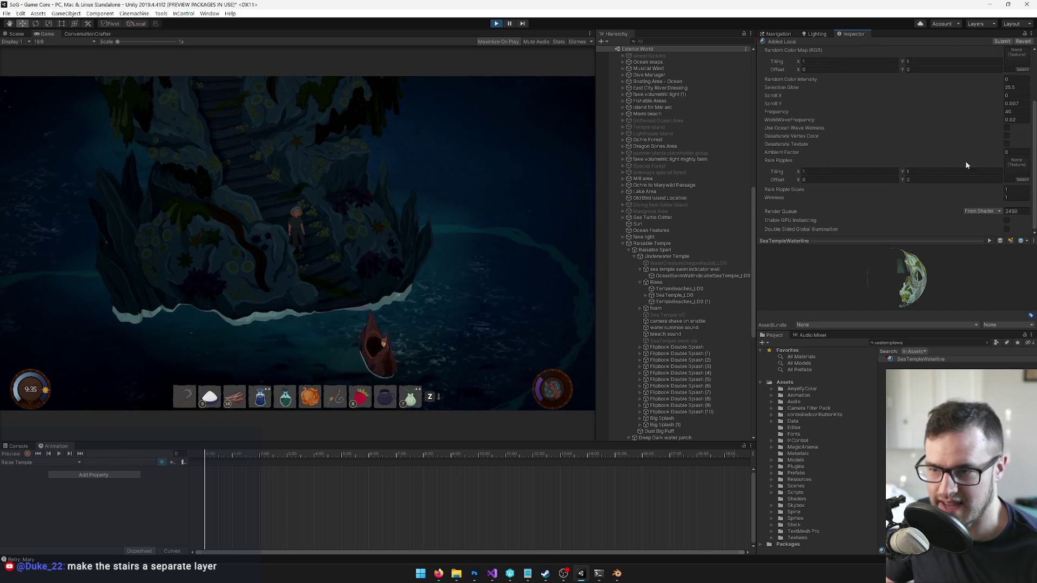
{"action": "type", "text": "0.5"}
{"action": "key", "text": "Return"}
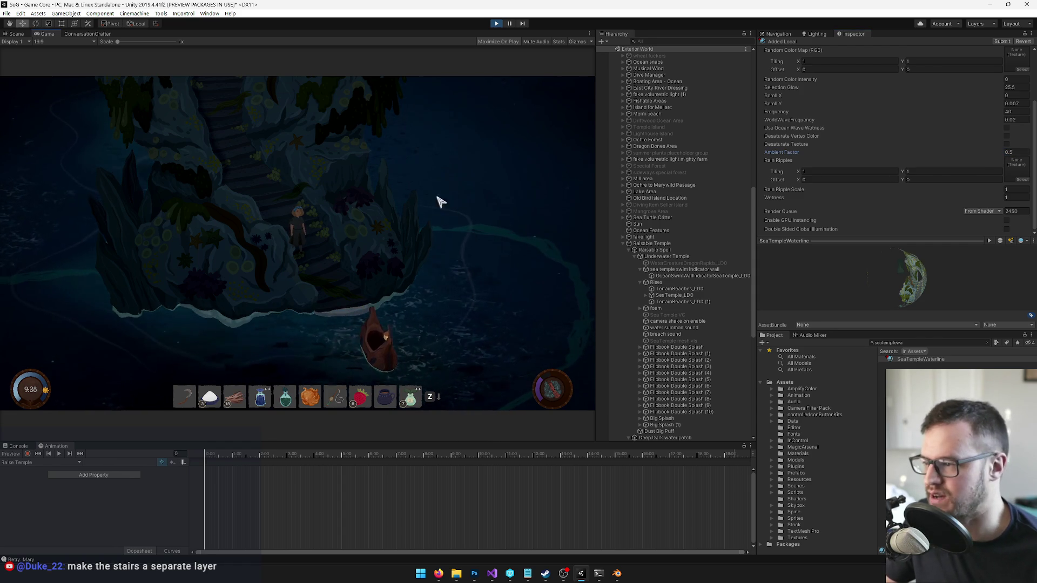
{"action": "scroll", "coordinate": [1000, 115], "scroll_direction": "up", "scroll_amount": 3}
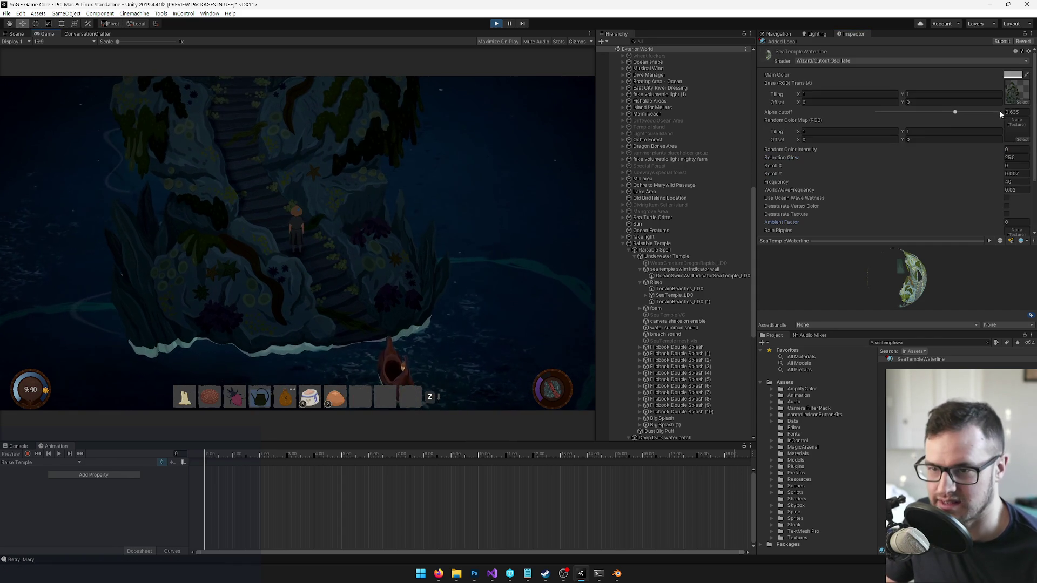
Step: Brighten the waterline's main colour slightly and reconfirm the ambient factor
{"action": "left_click", "coordinate": [1013, 74]}
{"action": "left_click_drag", "start_coordinate": [527, 209], "coordinate": [528, 207]}
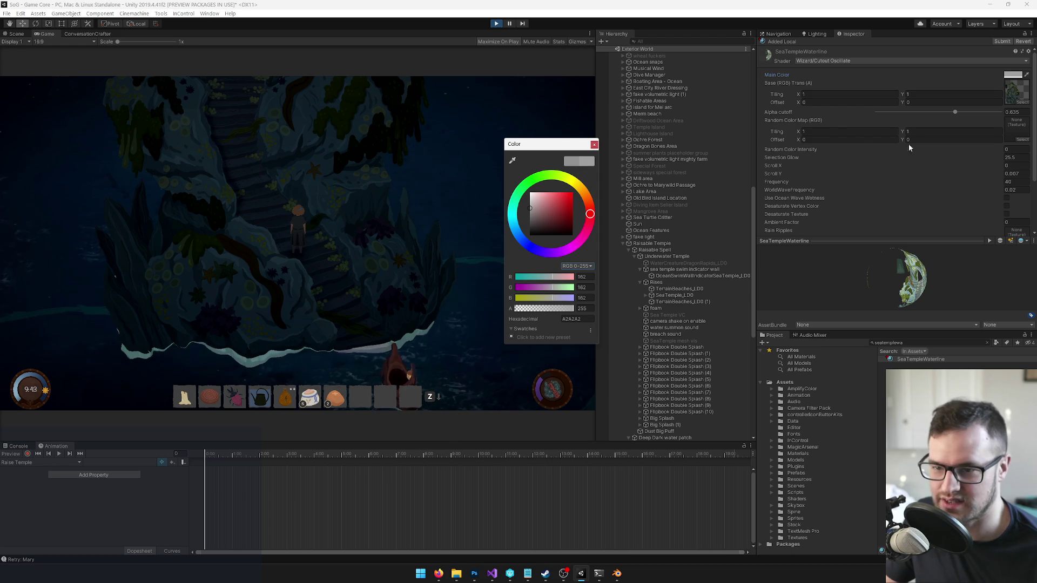
{"action": "left_click", "coordinate": [593, 144]}
{"action": "scroll", "coordinate": [1023, 173], "scroll_direction": "down", "scroll_amount": 3}
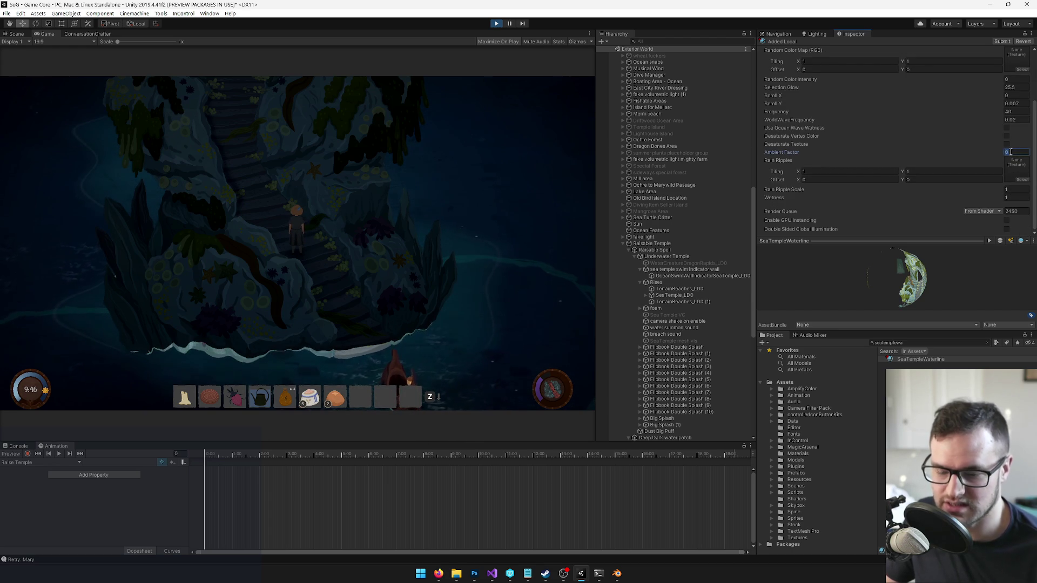
{"action": "type", "text": "0.5"}
{"action": "key", "text": "Return"}
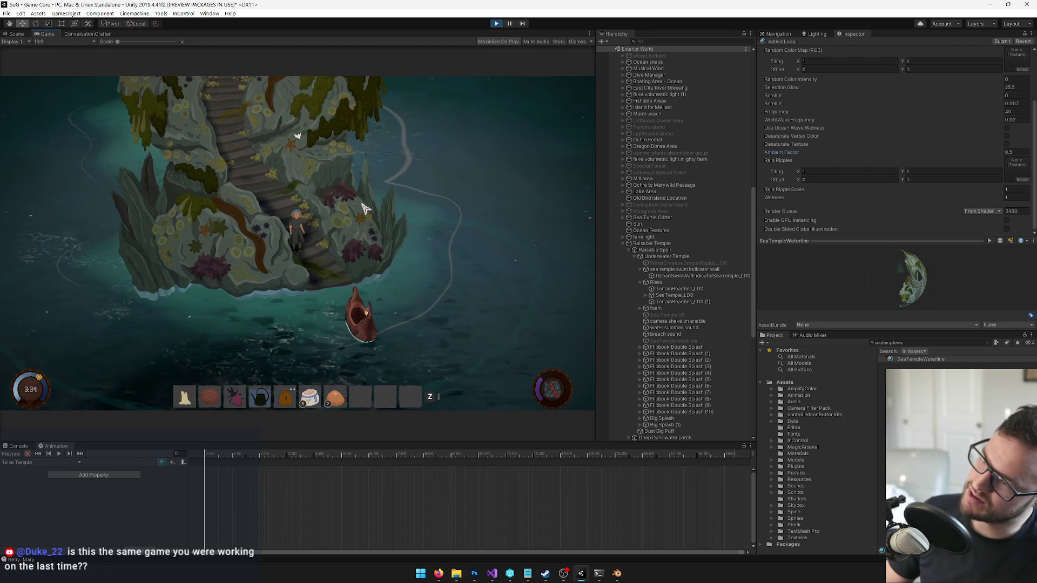
{"action": "scroll", "coordinate": [890, 69], "scroll_direction": "up", "scroll_amount": 3}
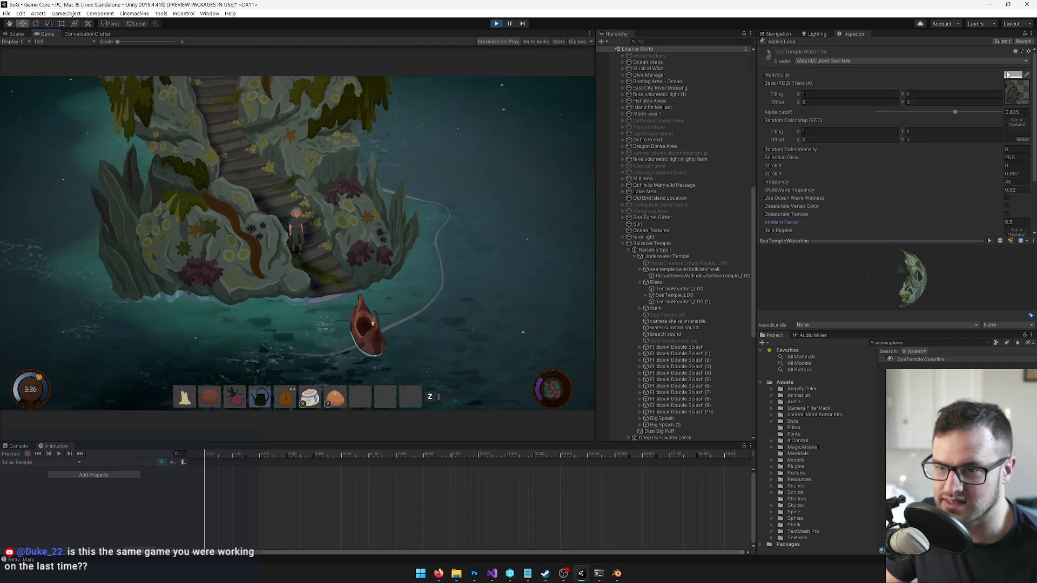
Step: Try a darker teal tint on the waterline material's main colour
{"action": "left_click", "coordinate": [1013, 75]}
{"action": "left_click_drag", "start_coordinate": [531, 209], "coordinate": [533, 203]}
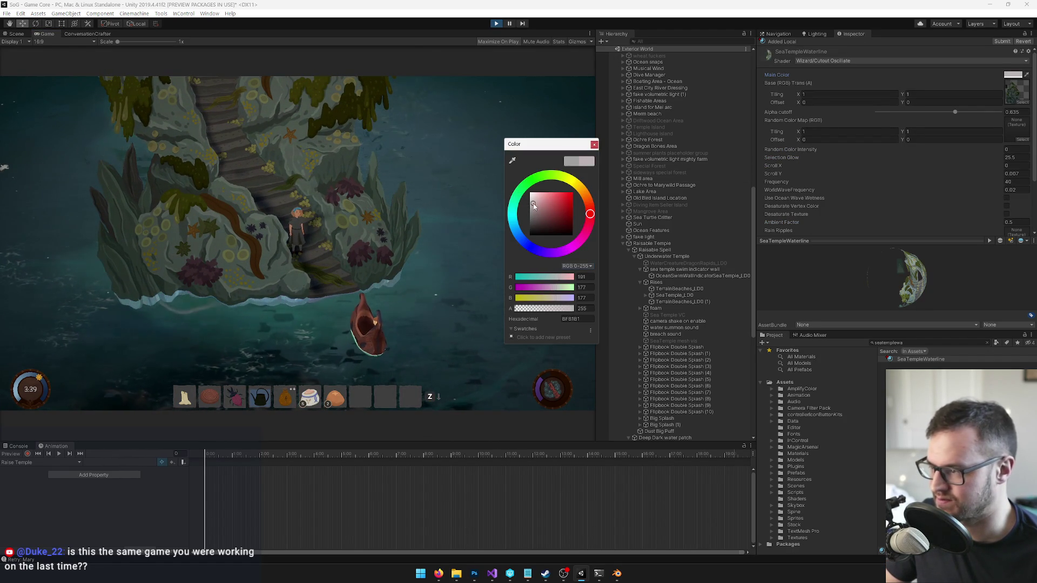
{"action": "left_click", "coordinate": [516, 202]}
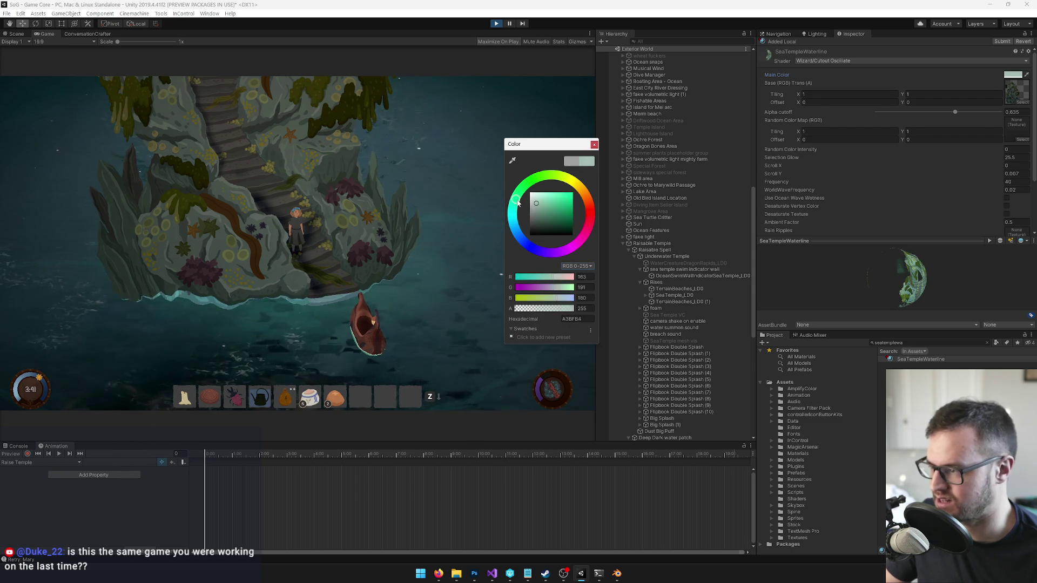
{"action": "left_click_drag", "start_coordinate": [536, 205], "coordinate": [538, 209]}
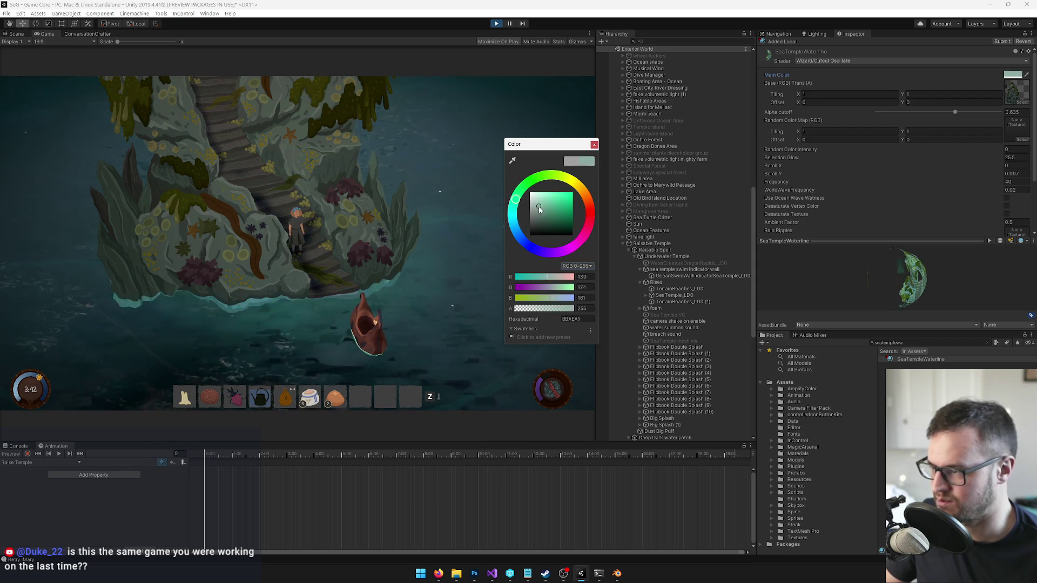
{"action": "left_click", "coordinate": [594, 145]}
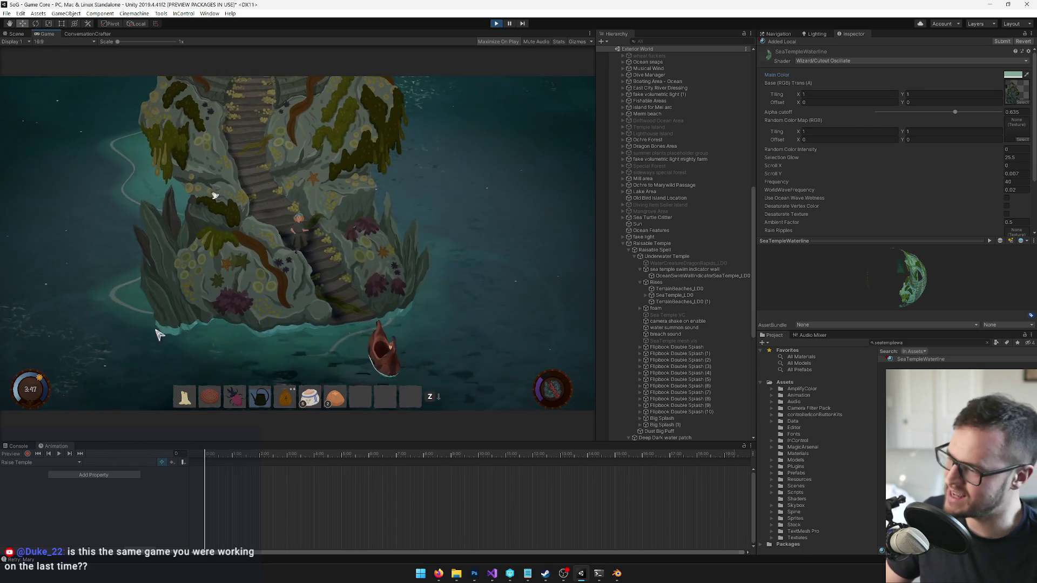
Step: Review the main colour in the picker while walking the character down the stairs
{"action": "left_click", "coordinate": [1012, 74]}
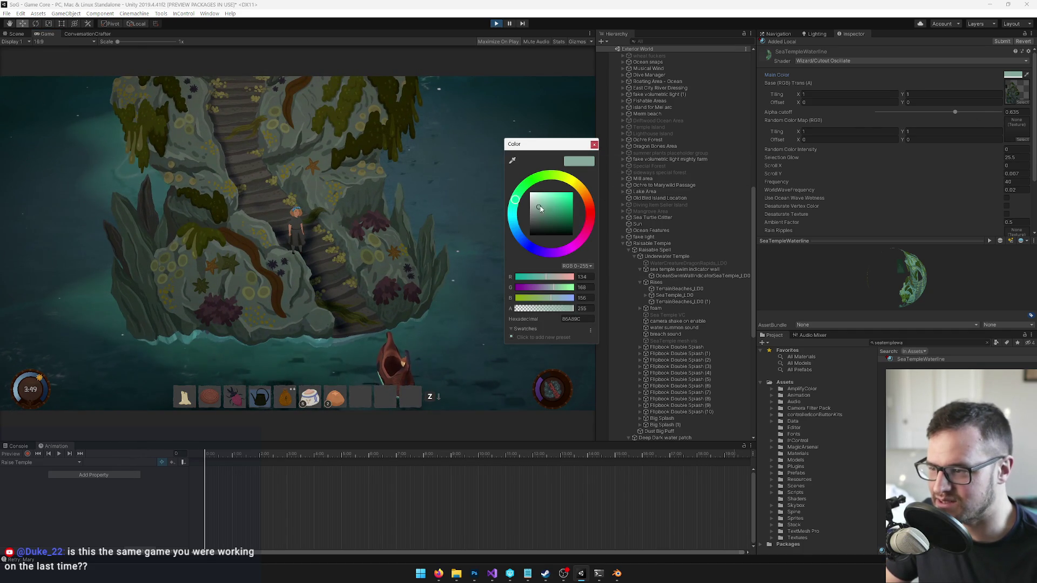
{"action": "left_click", "coordinate": [594, 145]}
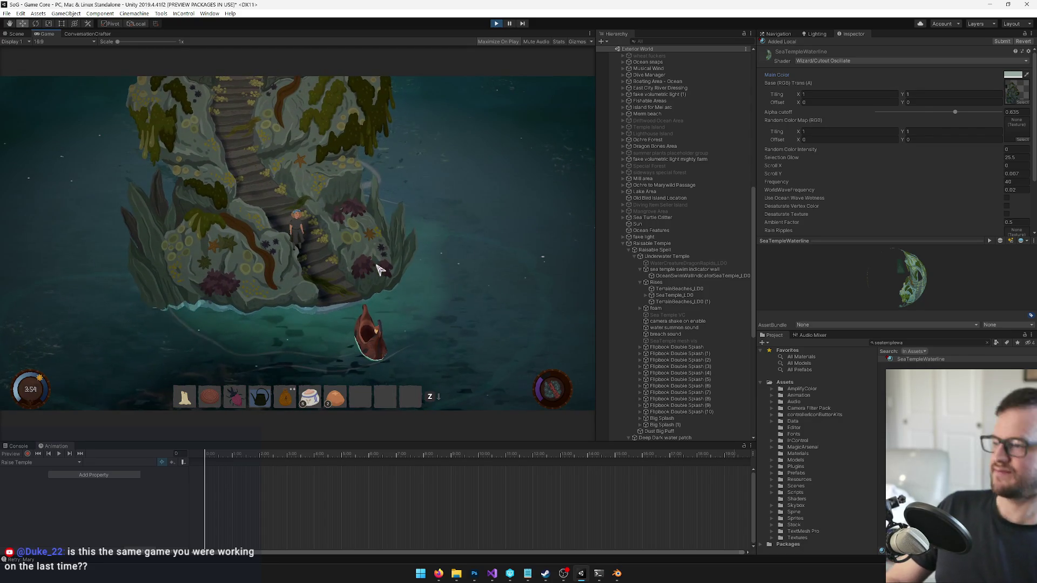
{"action": "left_click", "coordinate": [1013, 75]}
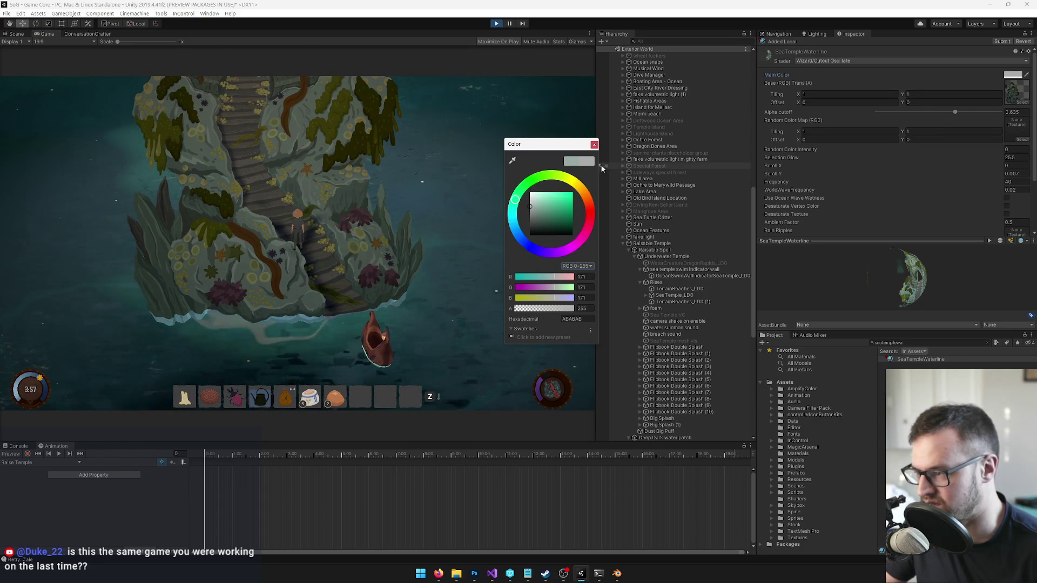
{"action": "left_click", "coordinate": [594, 145]}
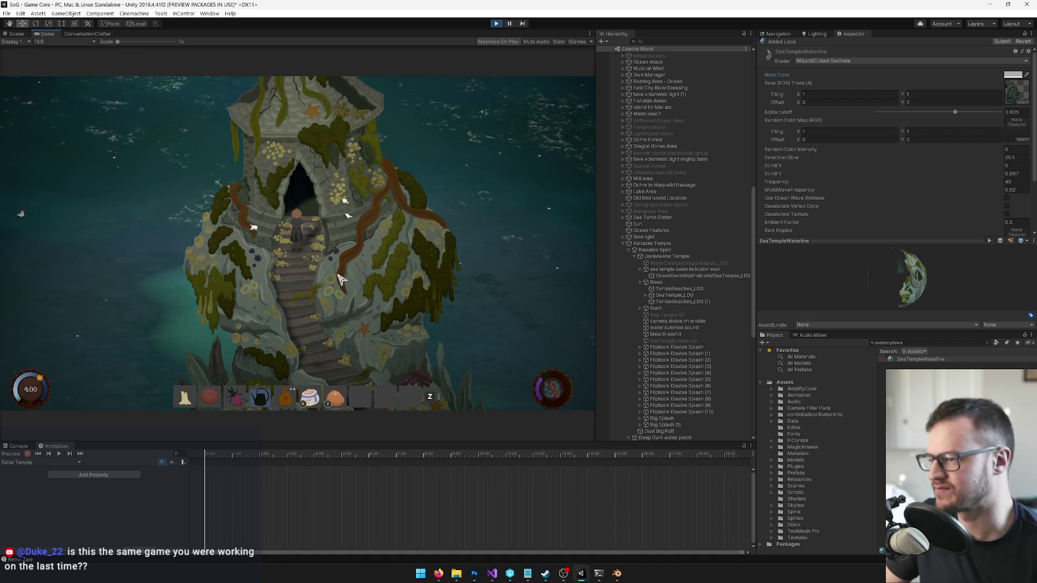
{"action": "left_click", "coordinate": [319, 254]}
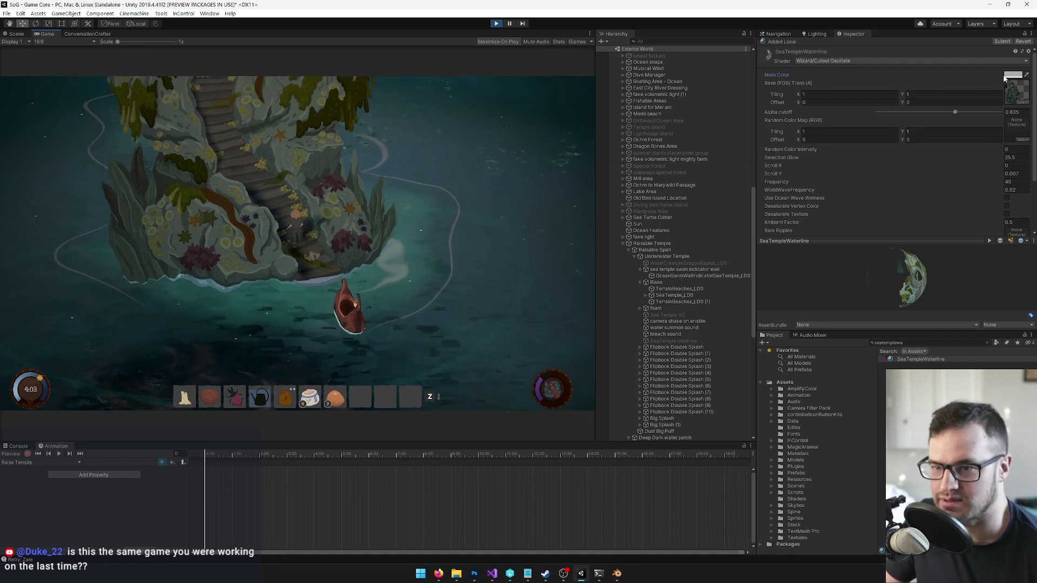
Step: Settle the main colour on a light grey, walk back up, then leave for the scene view
{"action": "left_click_drag", "start_coordinate": [531, 209], "coordinate": [530, 205]}
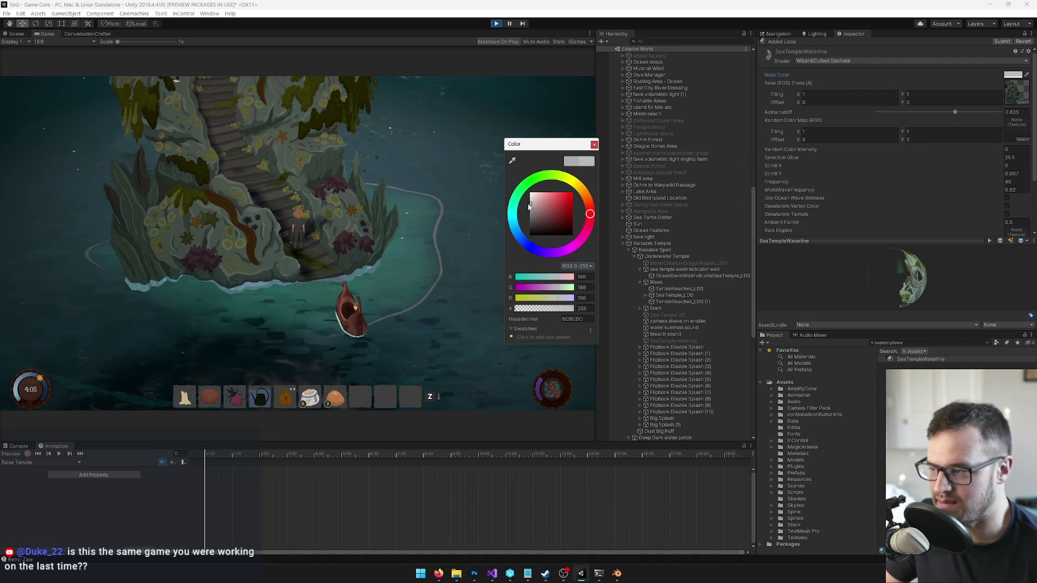
{"action": "left_click", "coordinate": [594, 144]}
{"action": "left_click", "coordinate": [300, 203]}
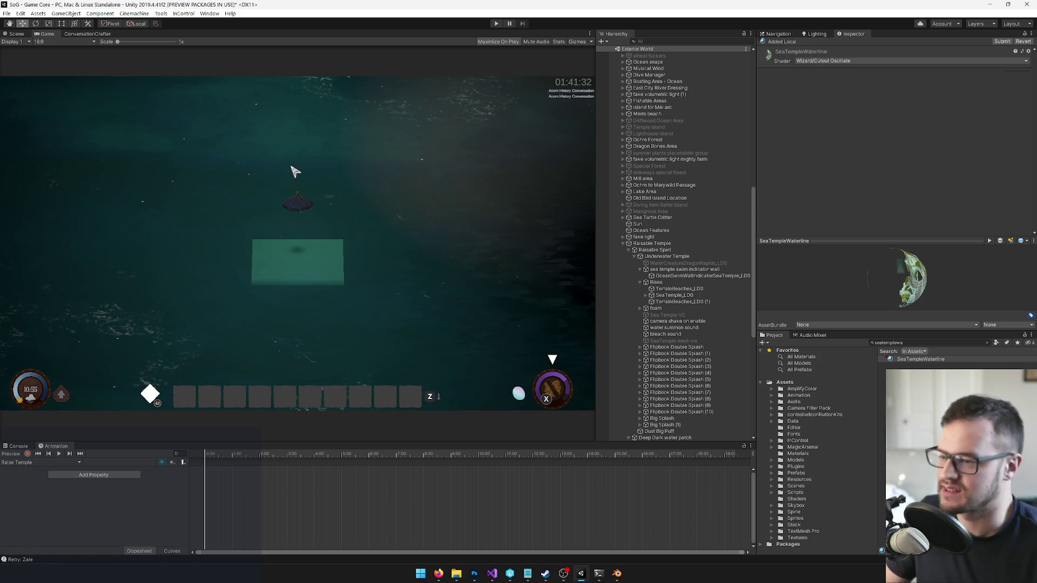
{"action": "left_click", "coordinate": [17, 34]}
Step: Pan across the water to the quick temple launch island and delete it from the scene
{"action": "left_click", "coordinate": [303, 169]}
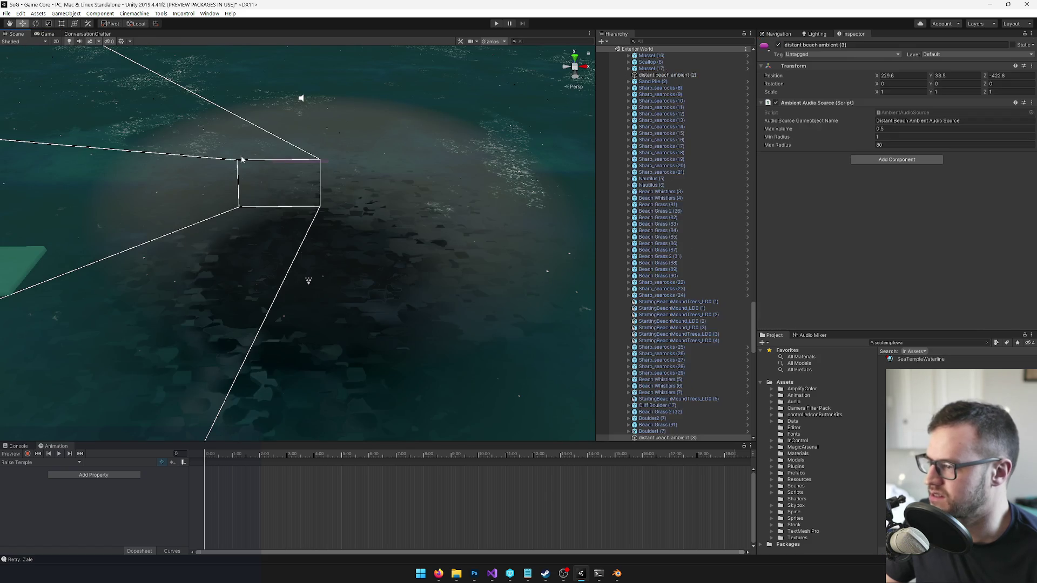
{"action": "left_click_drag", "start_coordinate": [280, 212], "coordinate": [69, 80]}
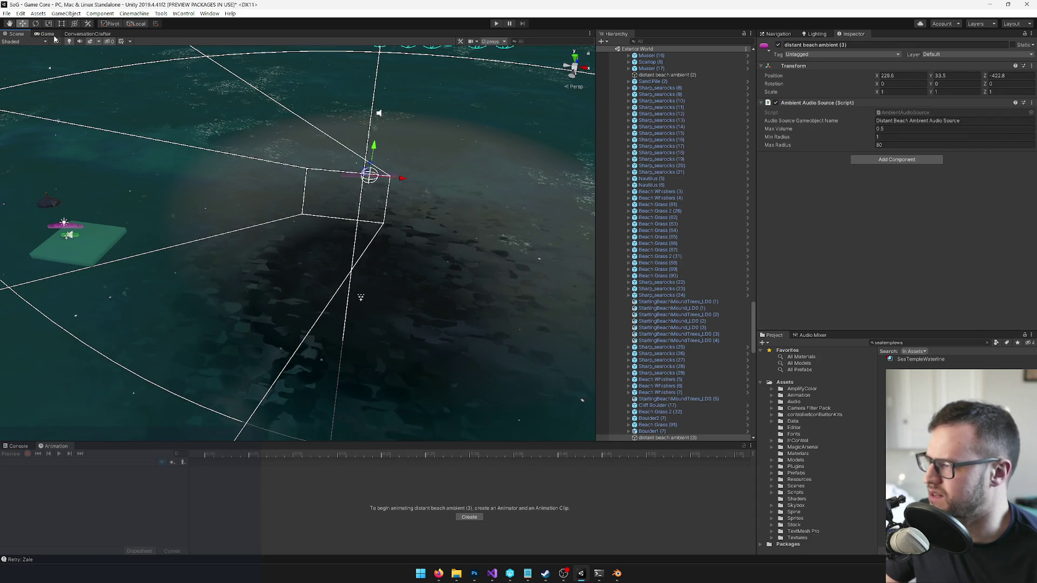
{"action": "left_click_drag", "start_coordinate": [102, 114], "coordinate": [113, 144]}
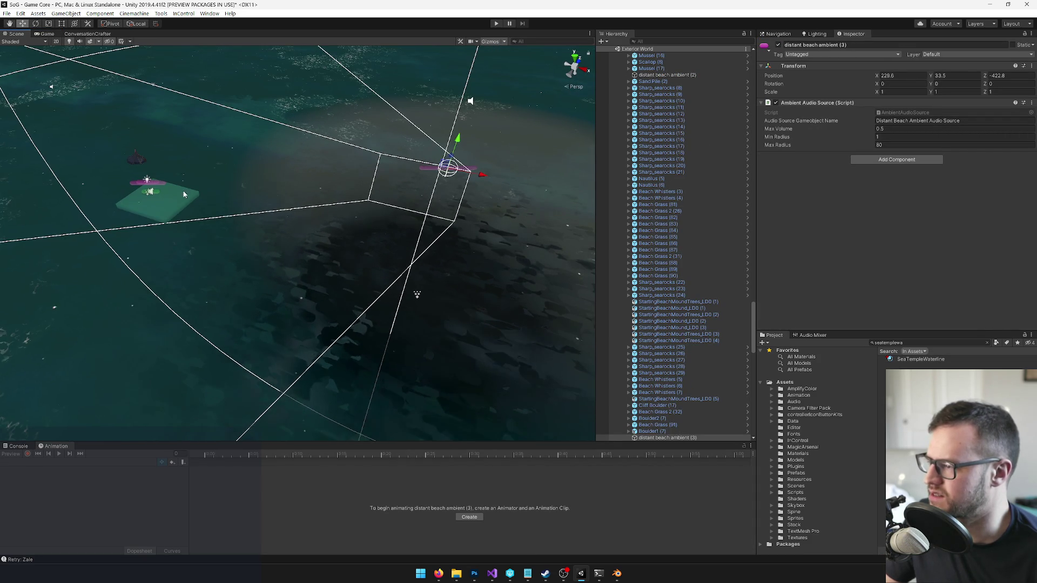
{"action": "left_click", "coordinate": [179, 202]}
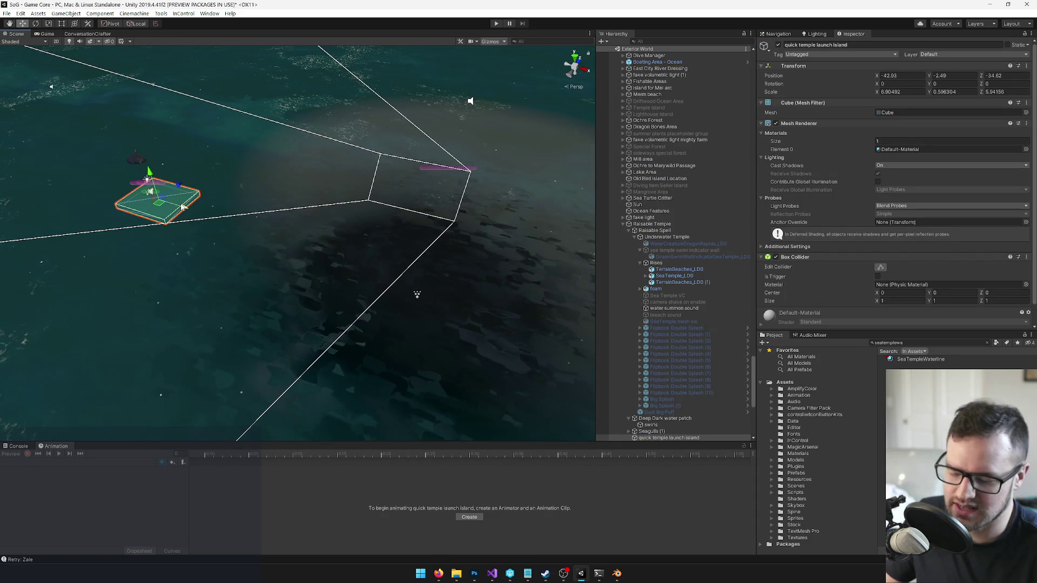
{"action": "key", "text": "Delete"}
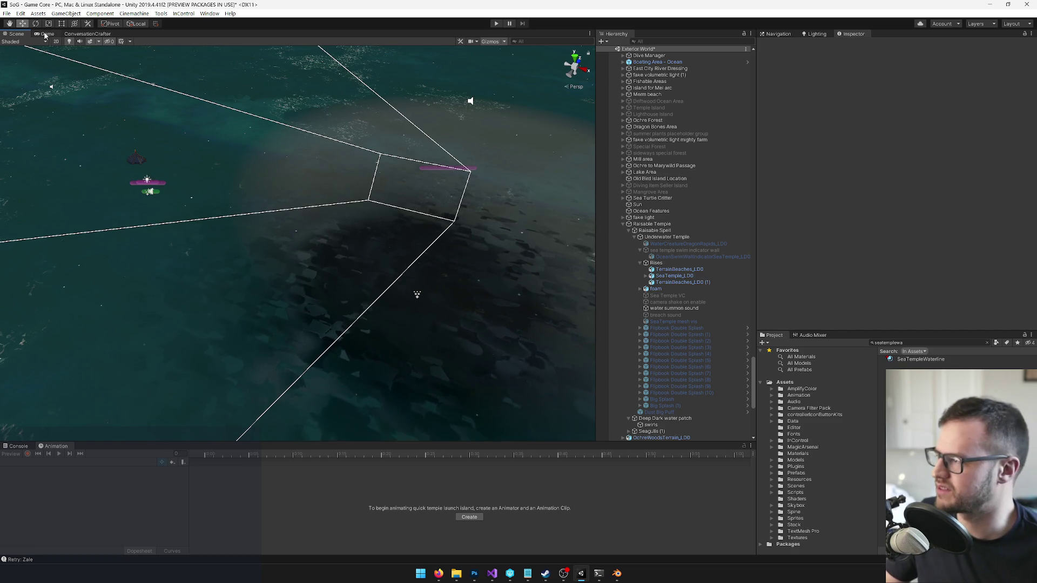
Step: Return to the Game view and start play mode again
{"action": "left_click", "coordinate": [46, 34]}
{"action": "left_click", "coordinate": [499, 24]}
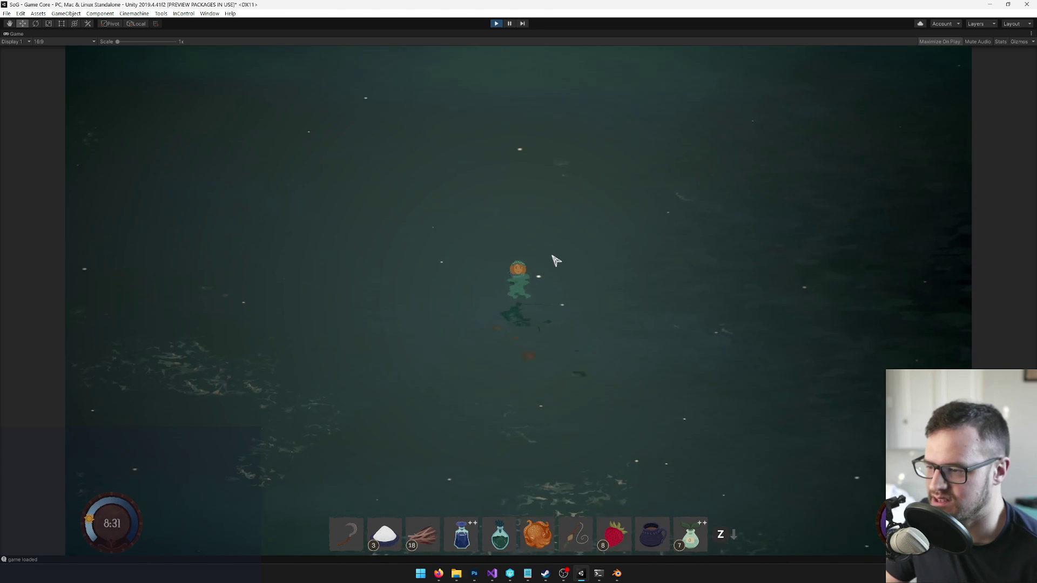
Step: Use the orange hotbar item on the water to raise the sea temple, then steer the boat beside it
{"action": "left_click", "coordinate": [538, 535]}
{"action": "scroll", "coordinate": [559, 519], "scroll_direction": "down", "scroll_amount": 2}
{"action": "scroll", "coordinate": [551, 486], "scroll_direction": "up", "scroll_amount": 2}
{"action": "left_click", "coordinate": [546, 424]}
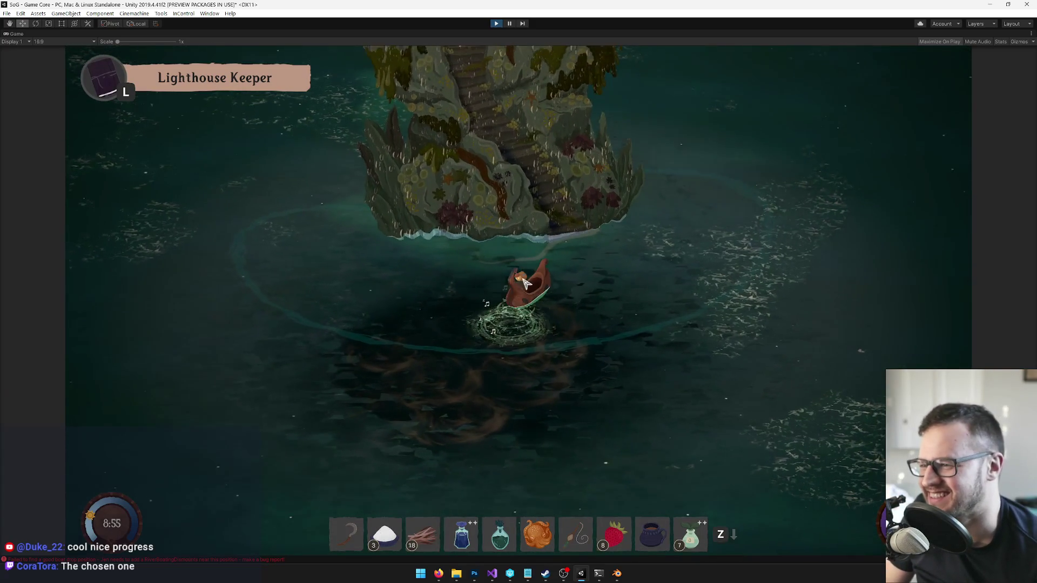
{"action": "left_click", "coordinate": [677, 283]}
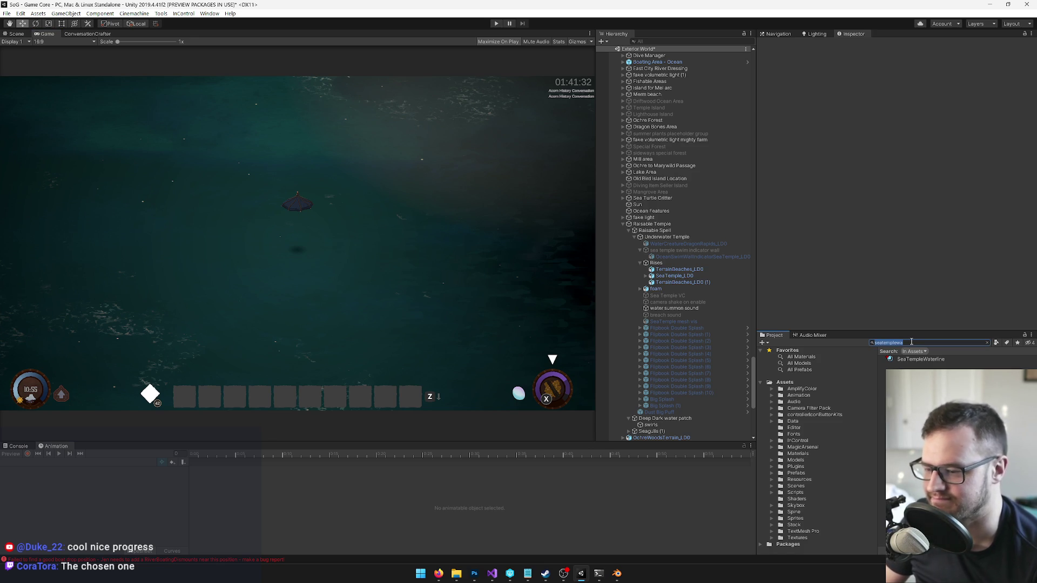
{"action": "type", "text": "temp"}
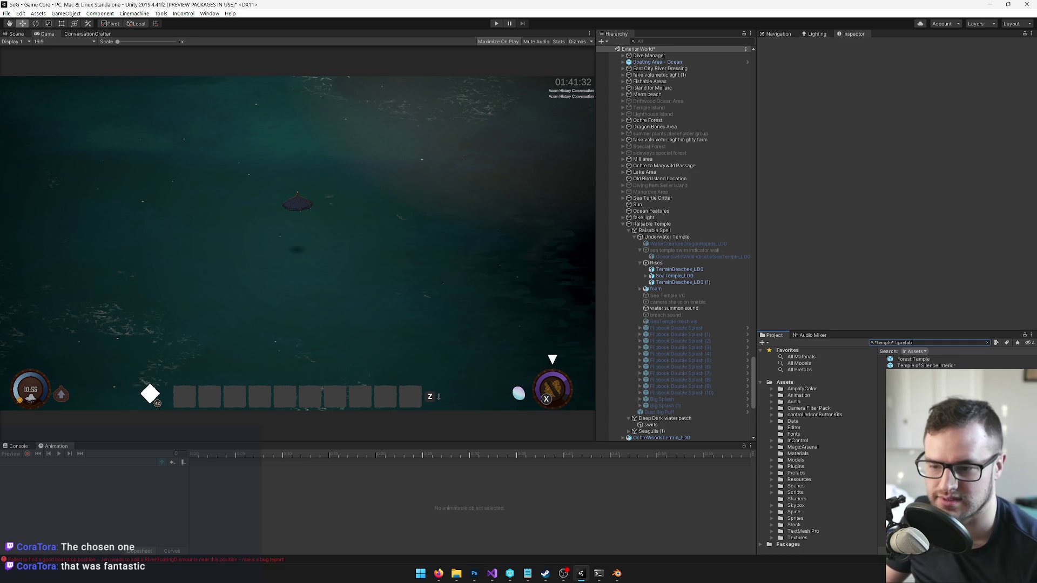
Step: Clear the temple prefab filter from the Project search to return to the Materials folder
{"action": "triple_click", "coordinate": [898, 343]}
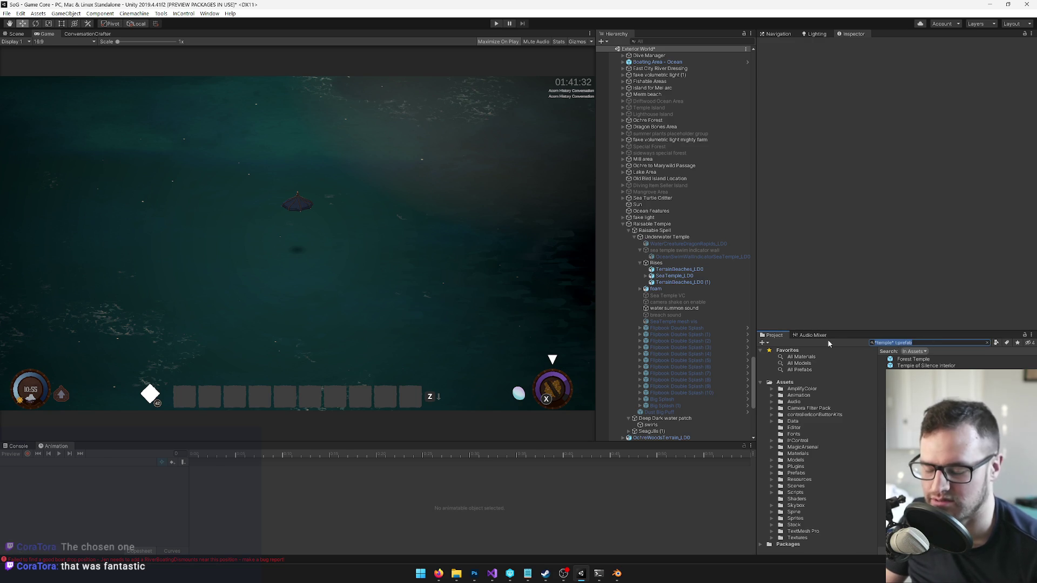
{"action": "key", "text": "BackSpace"}
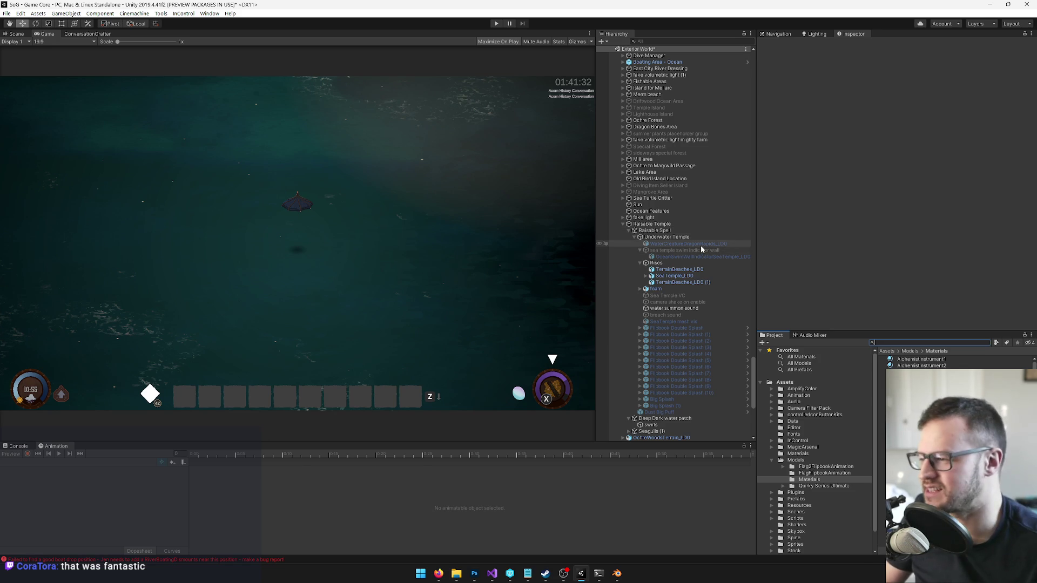
Step: Collapse the Underwater Temple, bring up the Animation timeline and select the Raisable Spell object
{"action": "left_click", "coordinate": [667, 236]}
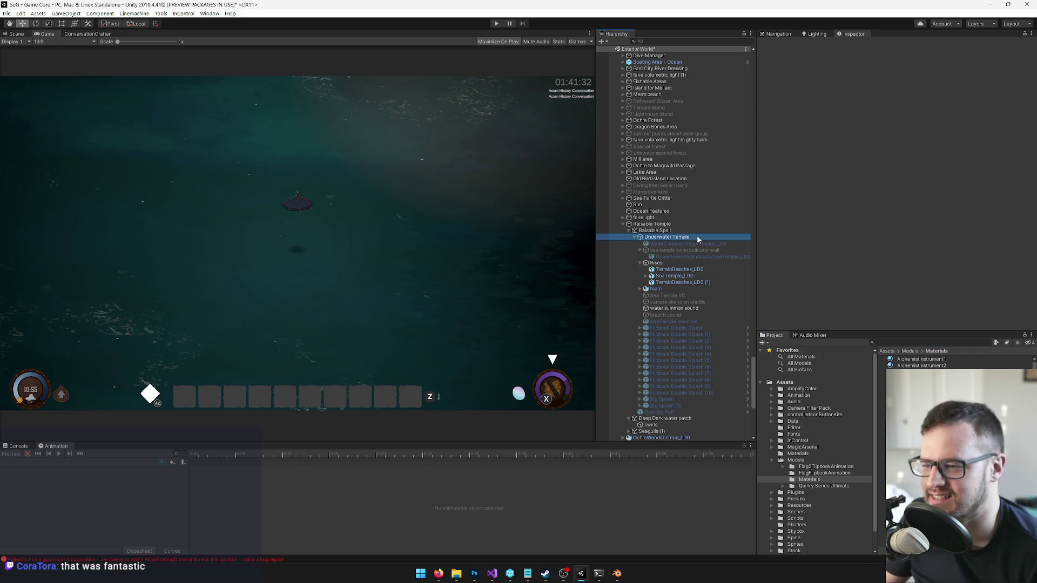
{"action": "left_click", "coordinate": [635, 237]}
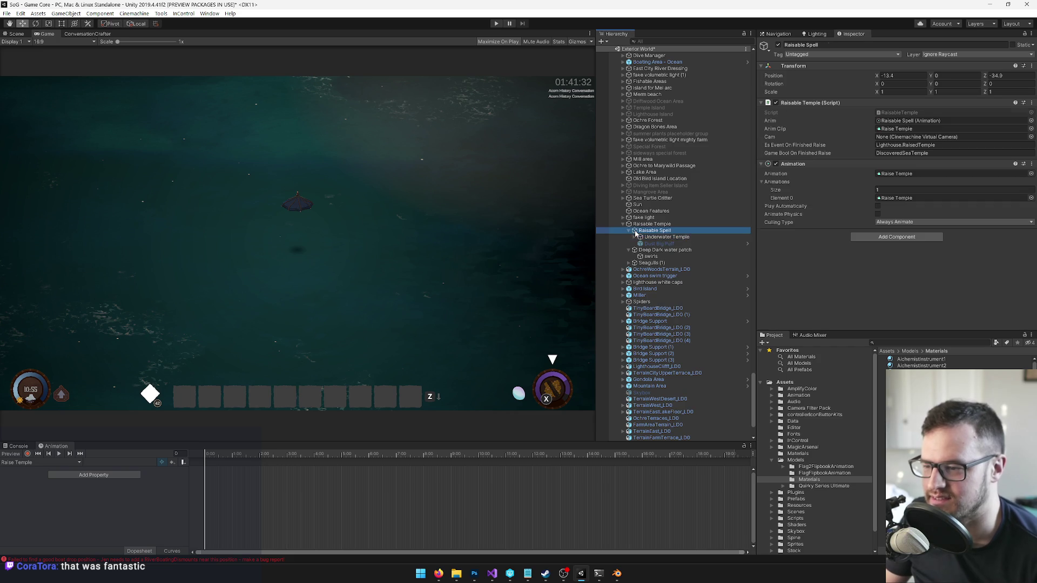
{"action": "left_click", "coordinate": [15, 446]}
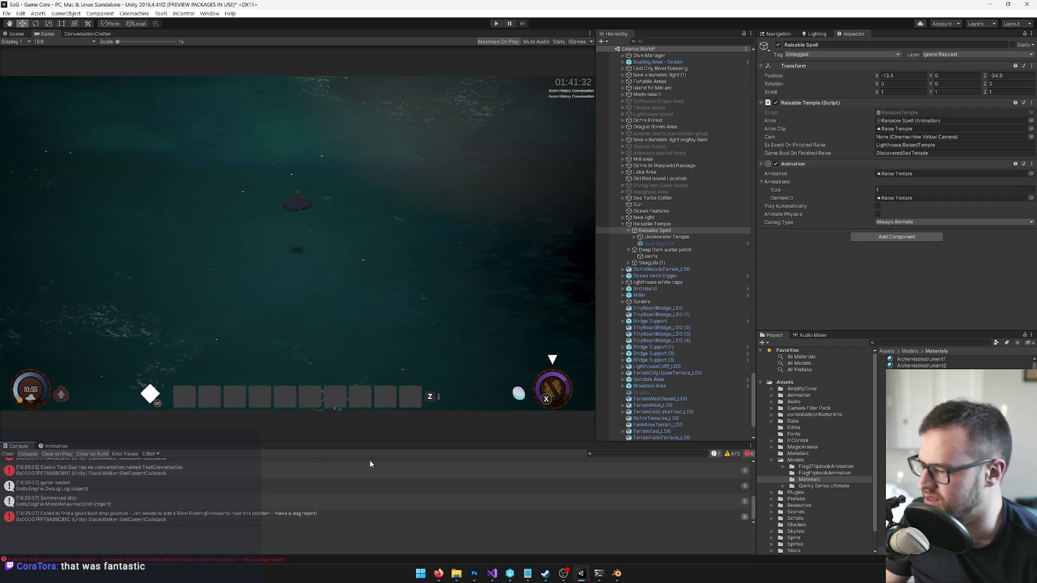
{"action": "left_click", "coordinate": [56, 446]}
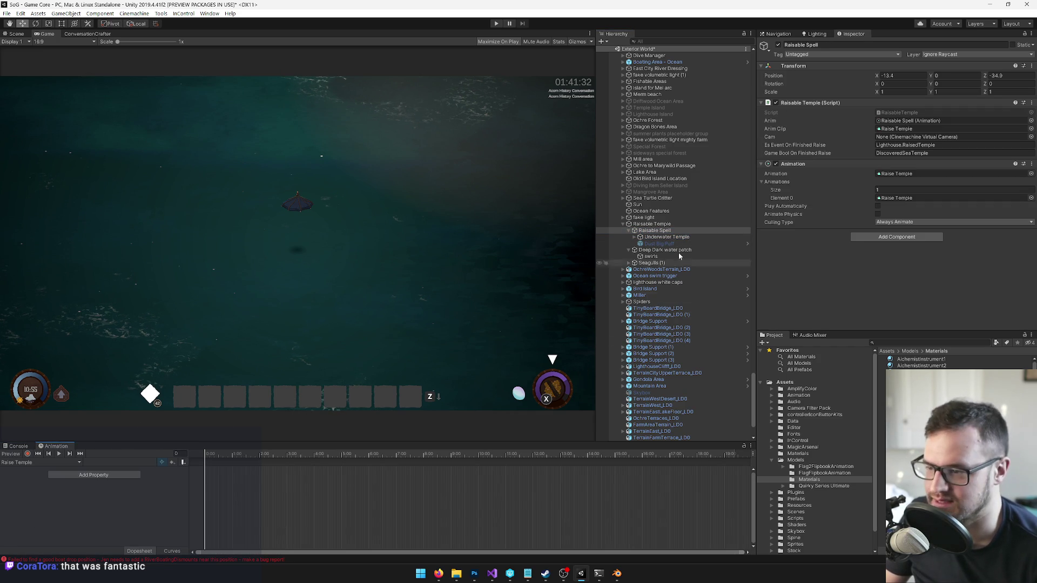
{"action": "left_click", "coordinate": [660, 224]}
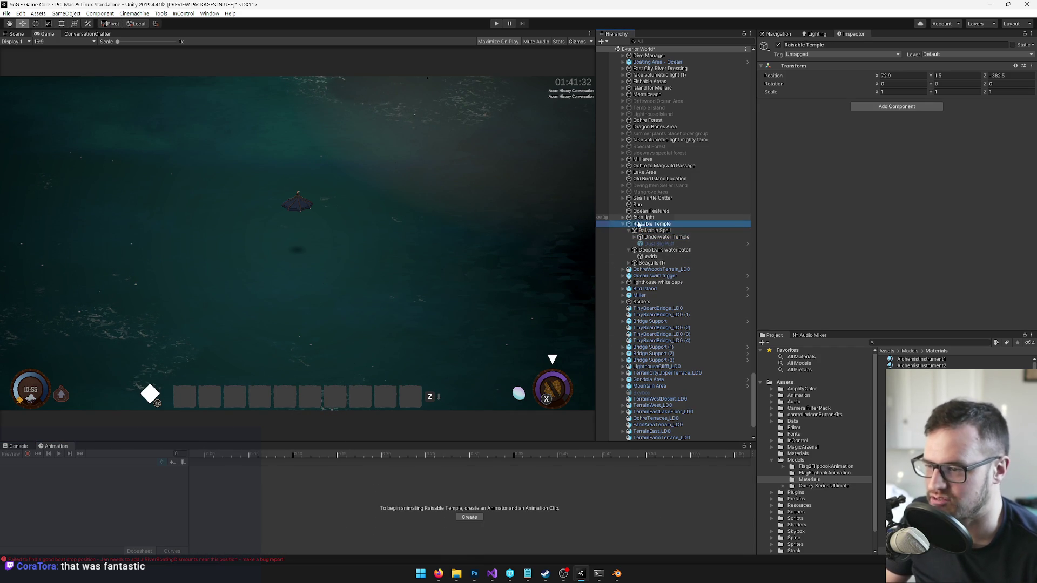
{"action": "left_click", "coordinate": [653, 231]}
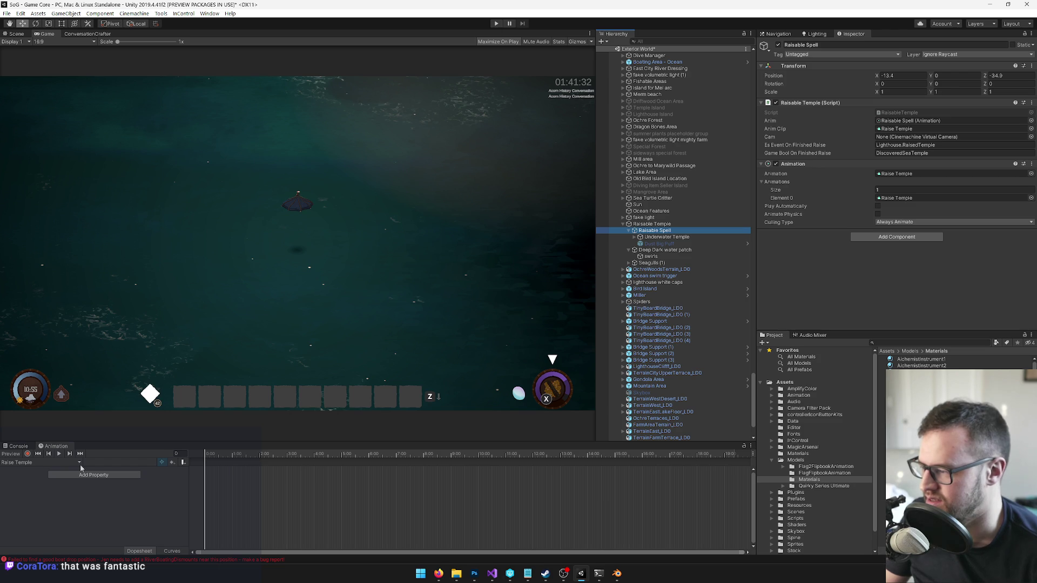
Step: Scrub the Raise Temple animation to the fully risen temple, then return to the Scene view
{"action": "mouse_move", "coordinate": [211, 455]}
{"action": "left_mouse_down"}
{"action": "mouse_move", "coordinate": [516, 459]}
{"action": "mouse_move", "coordinate": [456, 459]}
{"action": "left_mouse_up"}
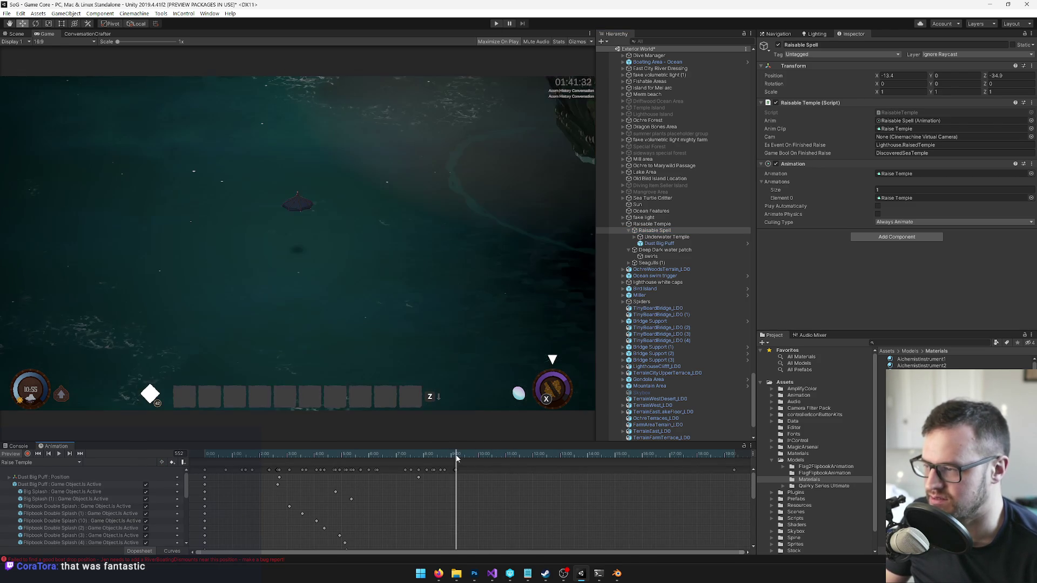
{"action": "left_click", "coordinate": [451, 459]}
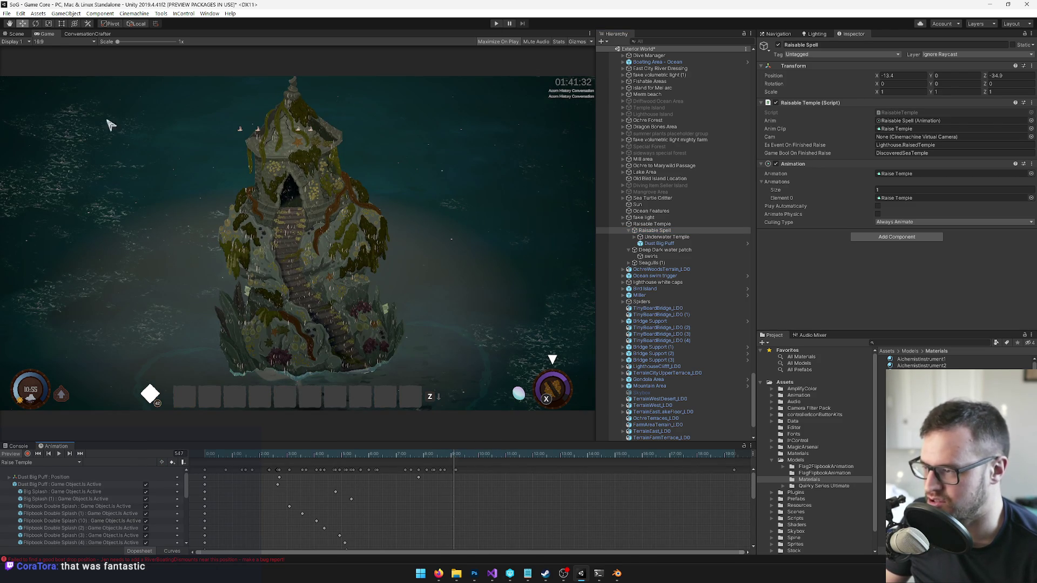
{"action": "left_click", "coordinate": [14, 35]}
{"action": "left_click_drag", "start_coordinate": [328, 244], "coordinate": [380, 141]}
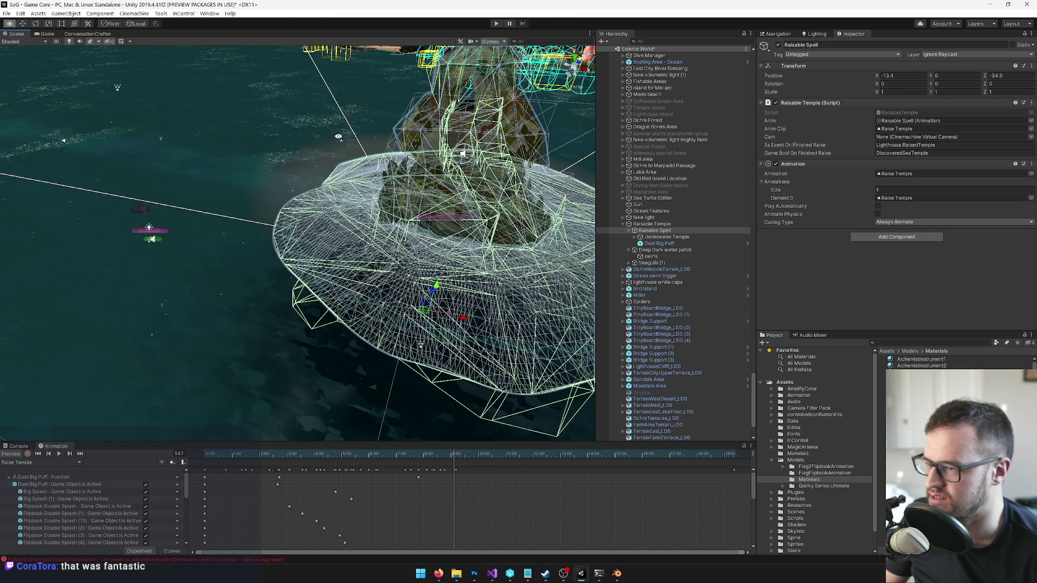
Step: Inspect the SeaTemple_LD0 mesh up close, then select the temple's Trigger Portal object
{"action": "left_click", "coordinate": [425, 187]}
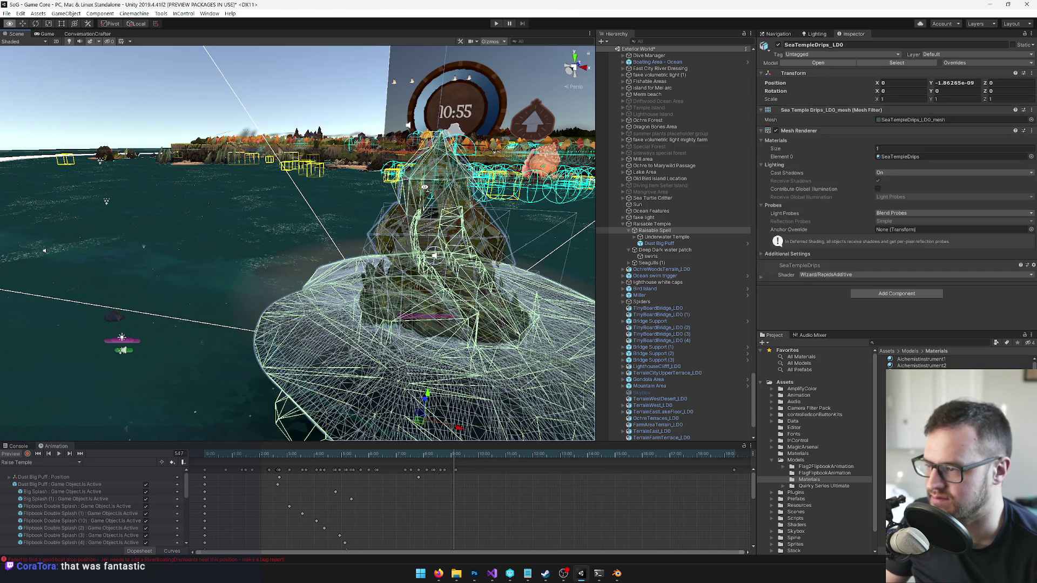
{"action": "scroll", "coordinate": [477, 254], "scroll_direction": "up", "scroll_amount": 3}
{"action": "scroll", "coordinate": [463, 258], "scroll_direction": "up", "scroll_amount": 3}
{"action": "scroll", "coordinate": [454, 259], "scroll_direction": "up", "scroll_amount": 3}
{"action": "scroll", "coordinate": [447, 262], "scroll_direction": "up", "scroll_amount": 2}
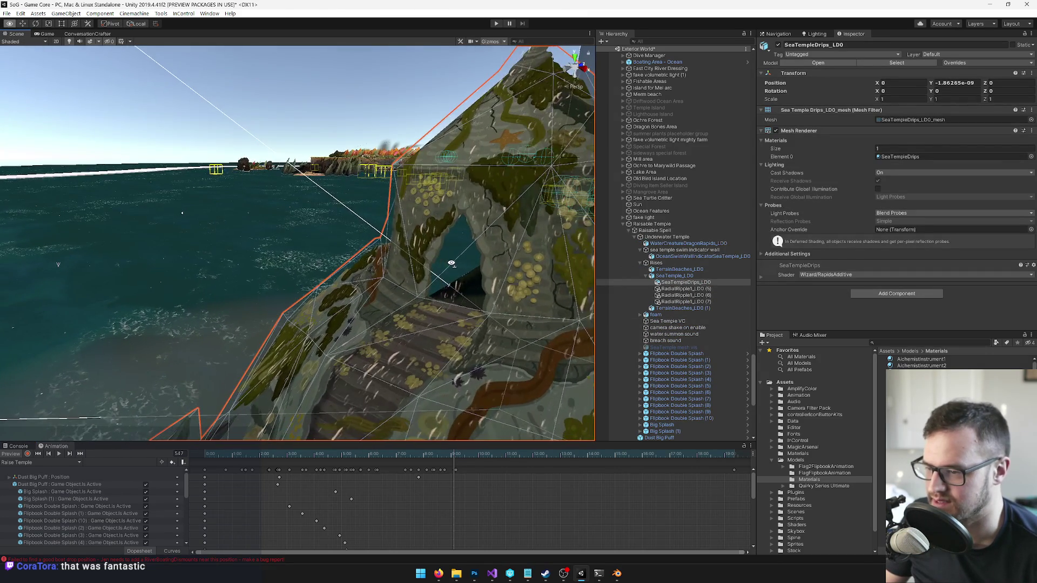
{"action": "left_click", "coordinate": [672, 275]}
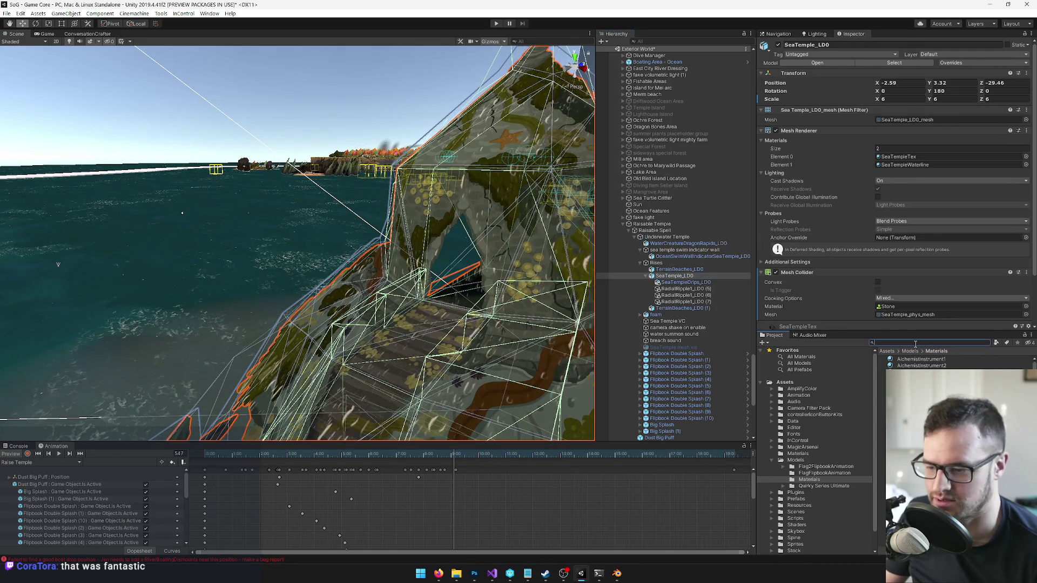
{"action": "type", "text": "portal"}
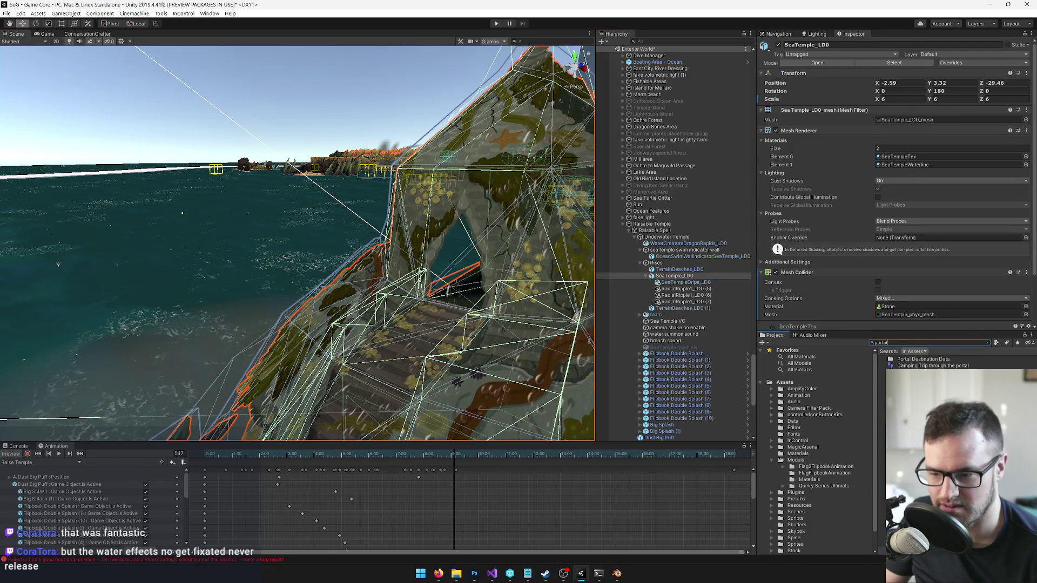
{"action": "left_click", "coordinate": [674, 276]}
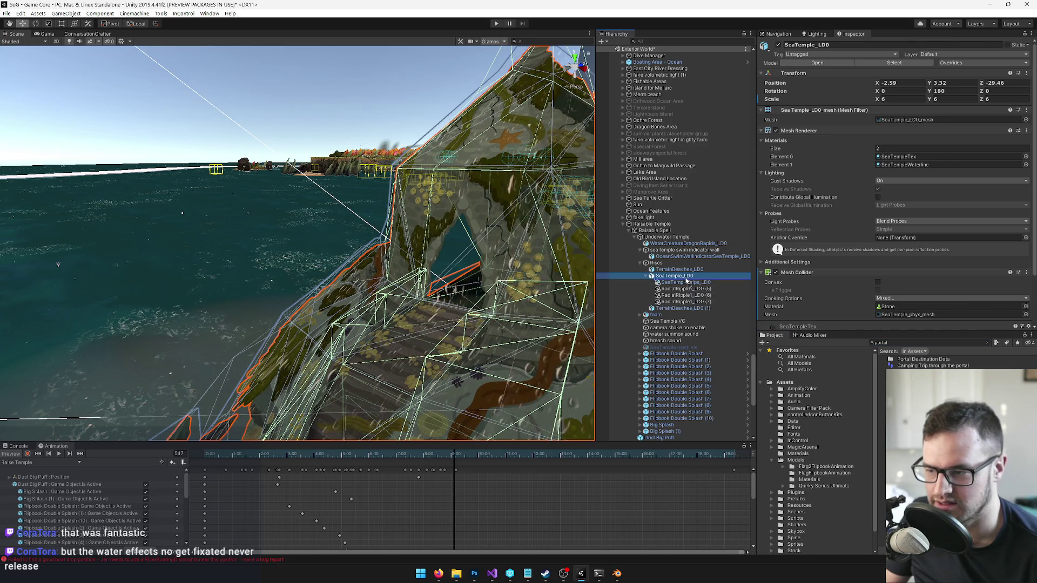
{"action": "left_click", "coordinate": [676, 309]}
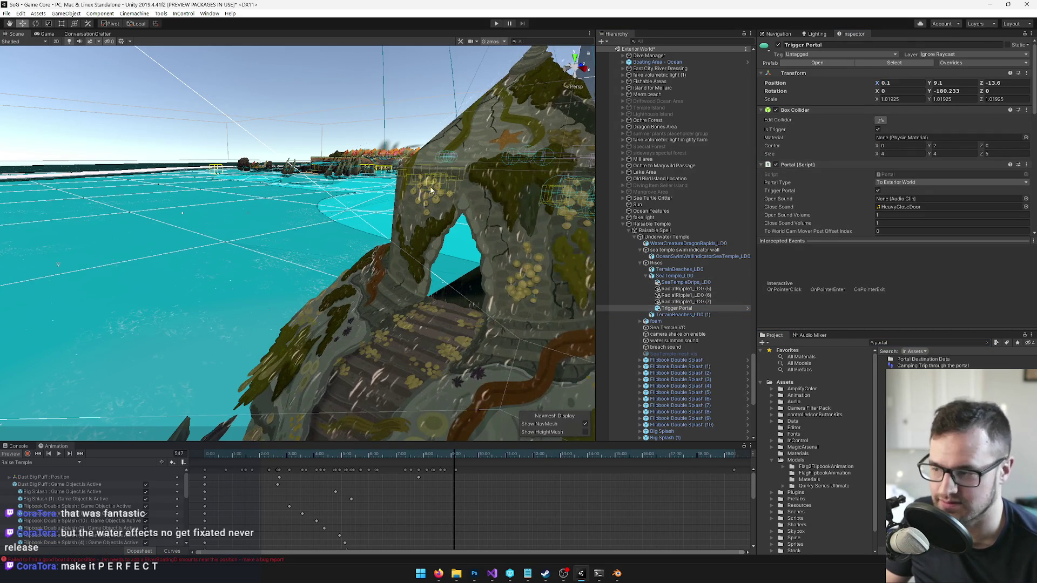
Step: Move the Trigger Portal from the open water onto the risen temple island, viewing it from above
{"action": "left_click_drag", "start_coordinate": [433, 184], "coordinate": [386, 276]}
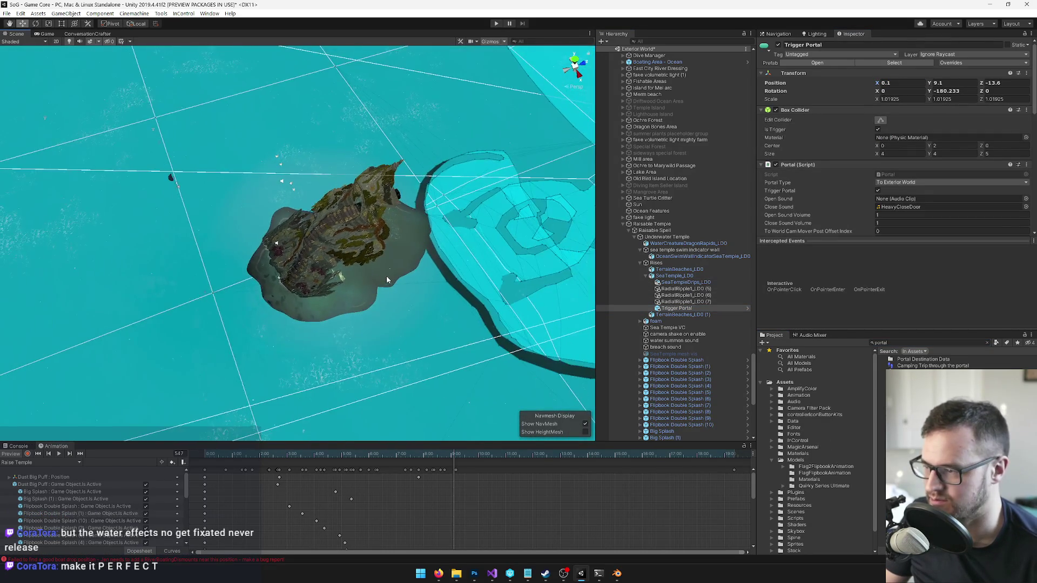
{"action": "scroll", "coordinate": [386, 275], "scroll_direction": "up", "scroll_amount": 5}
{"action": "left_click_drag", "start_coordinate": [293, 285], "coordinate": [340, 243]}
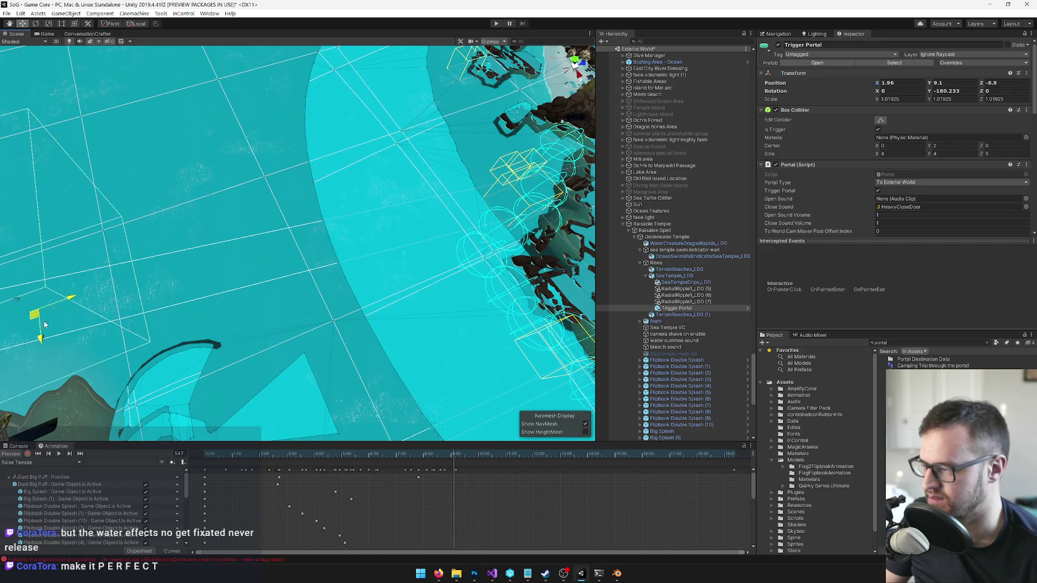
{"action": "scroll", "coordinate": [340, 243], "scroll_direction": "down", "scroll_amount": 5}
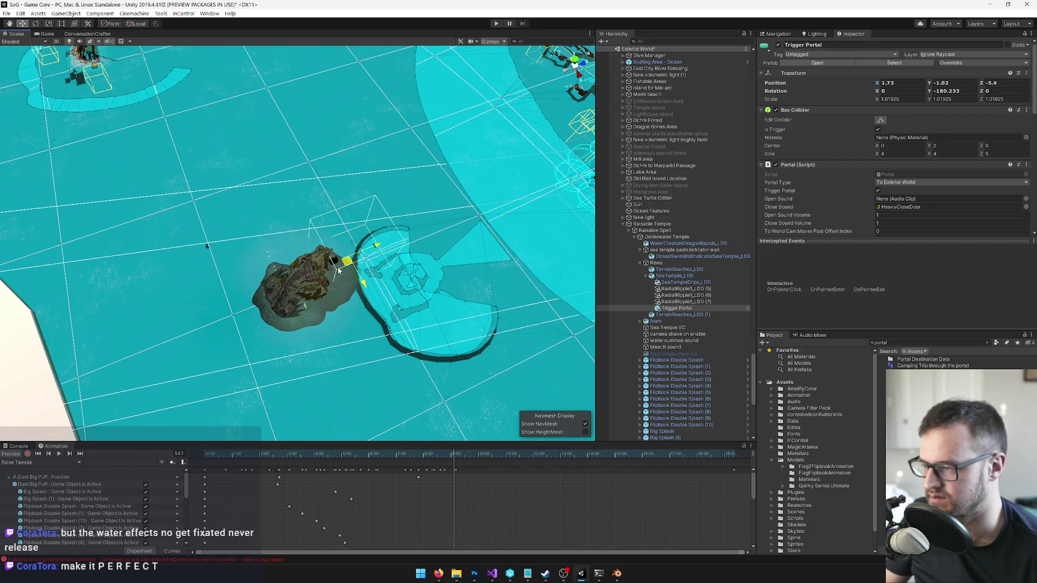
{"action": "left_click_drag", "start_coordinate": [321, 272], "coordinate": [328, 266]}
{"action": "scroll", "coordinate": [357, 244], "scroll_direction": "up", "scroll_amount": 8}
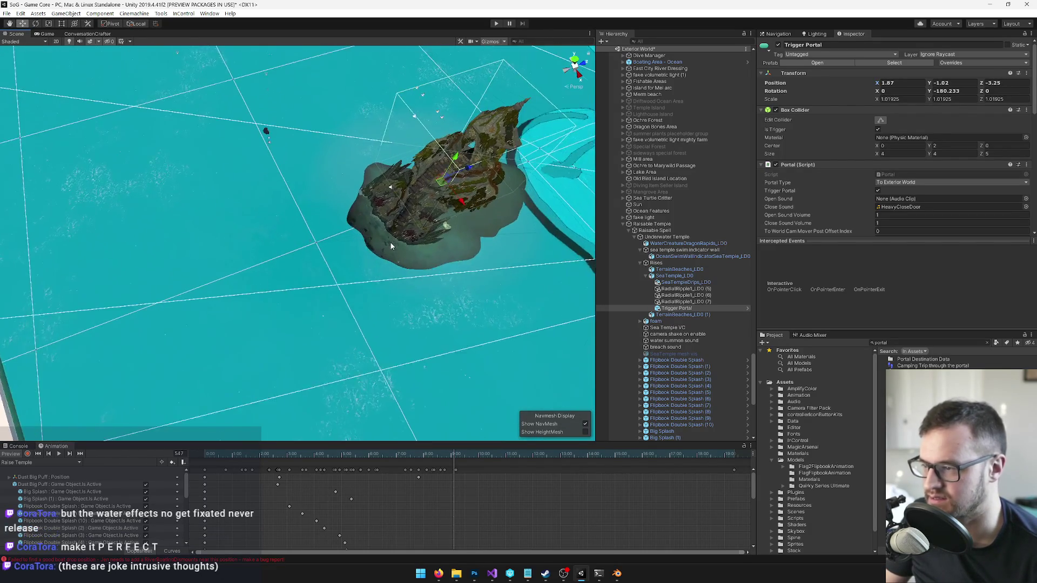
{"action": "left_click_drag", "start_coordinate": [388, 196], "coordinate": [300, 316], "text": "alt"}
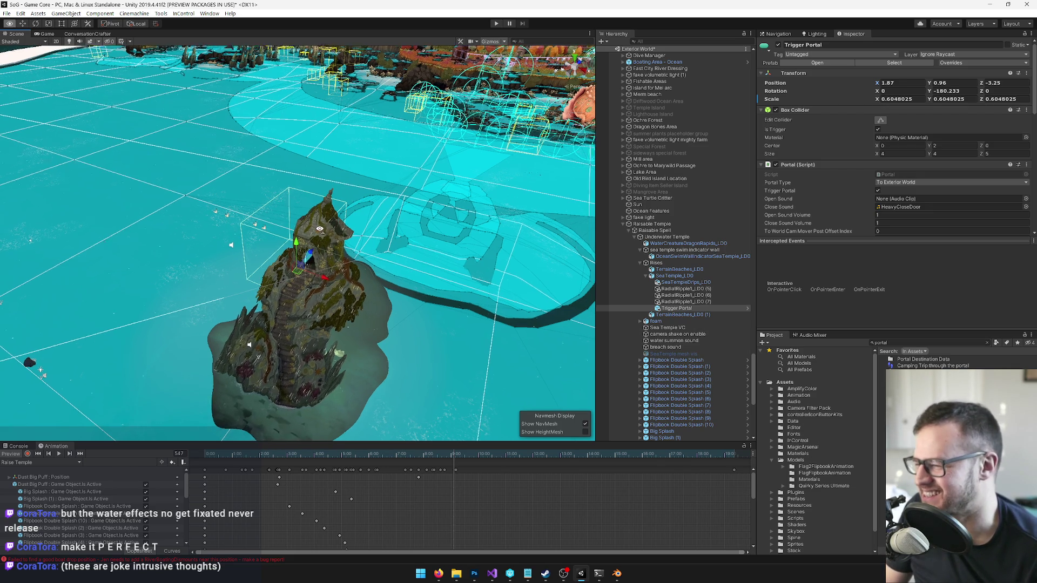
{"action": "scroll", "coordinate": [243, 243], "scroll_direction": "up", "scroll_amount": 6}
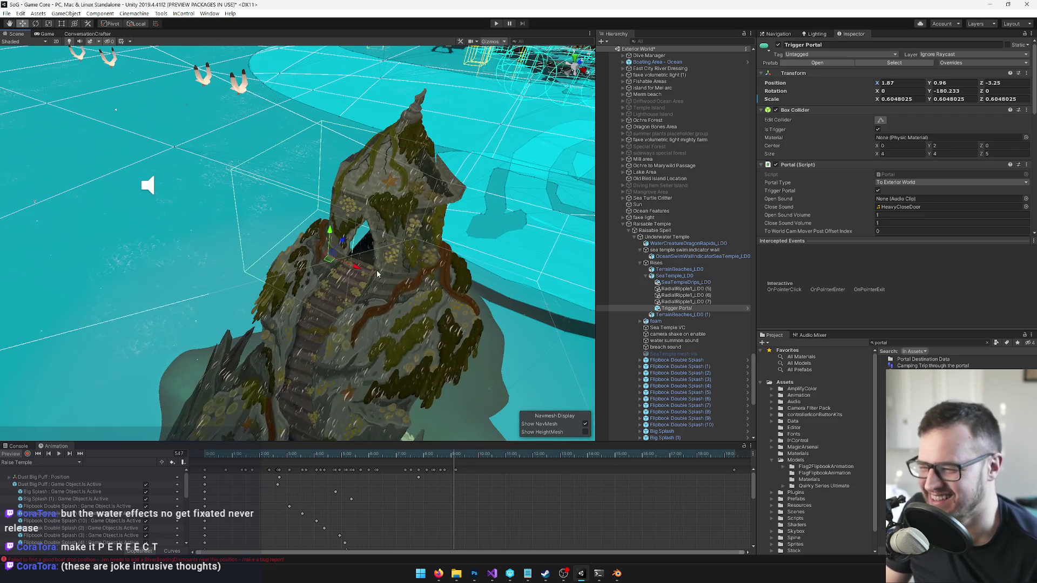
Step: Slide the Trigger Portal toward the cave, shrink it and nudge it sideways into the doorway
{"action": "mouse_move", "coordinate": [357, 264]}
{"action": "left_mouse_down"}
{"action": "mouse_move", "coordinate": [400, 289]}
{"action": "mouse_move", "coordinate": [374, 298]}
{"action": "mouse_move", "coordinate": [413, 261]}
{"action": "mouse_move", "coordinate": [300, 269]}
{"action": "mouse_move", "coordinate": [340, 276]}
{"action": "left_mouse_up"}
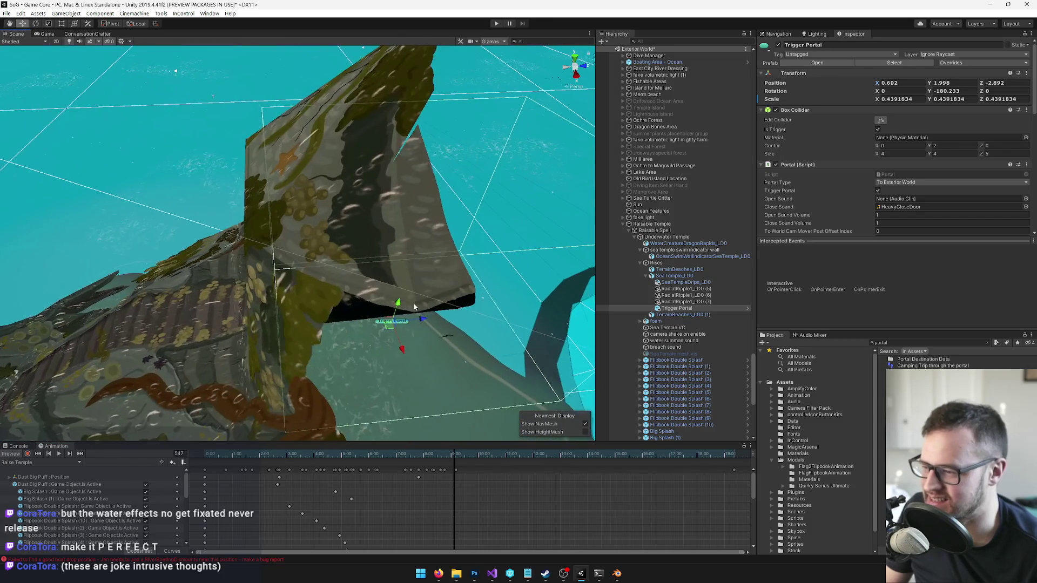
{"action": "mouse_move", "coordinate": [403, 304]}
{"action": "left_mouse_down"}
{"action": "mouse_move", "coordinate": [369, 332]}
{"action": "mouse_move", "coordinate": [271, 312]}
{"action": "mouse_move", "coordinate": [418, 277]}
{"action": "mouse_move", "coordinate": [389, 284]}
{"action": "left_mouse_up"}
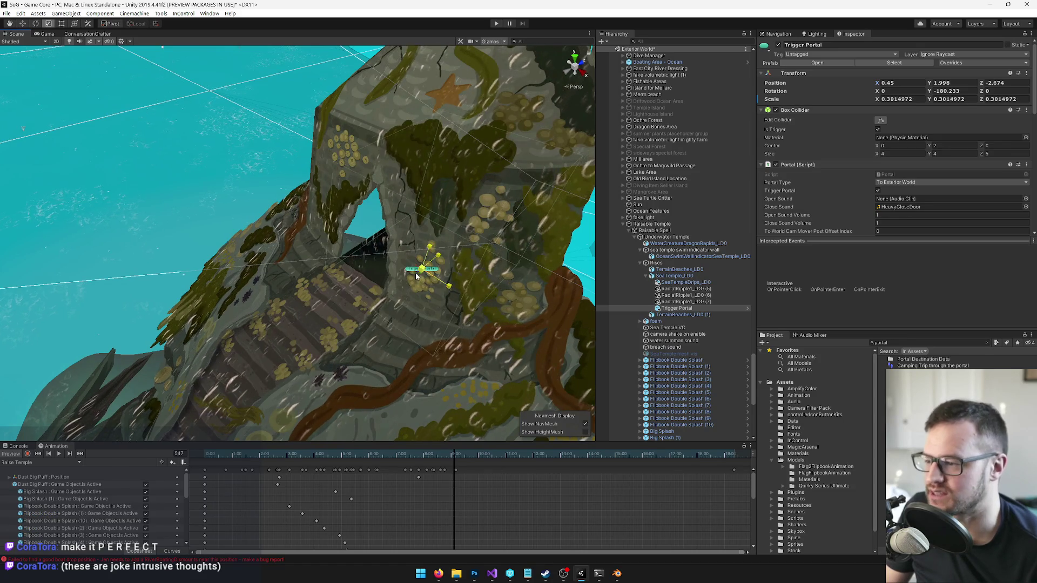
{"action": "mouse_move", "coordinate": [357, 243]}
{"action": "left_mouse_down"}
{"action": "mouse_move", "coordinate": [348, 252]}
{"action": "mouse_move", "coordinate": [414, 280]}
{"action": "mouse_move", "coordinate": [381, 267]}
{"action": "mouse_move", "coordinate": [430, 250]}
{"action": "mouse_move", "coordinate": [458, 264]}
{"action": "mouse_move", "coordinate": [427, 299]}
{"action": "mouse_move", "coordinate": [280, 298]}
{"action": "mouse_move", "coordinate": [318, 315]}
{"action": "mouse_move", "coordinate": [335, 305]}
{"action": "mouse_move", "coordinate": [216, 316]}
{"action": "mouse_move", "coordinate": [243, 308]}
{"action": "left_mouse_up"}
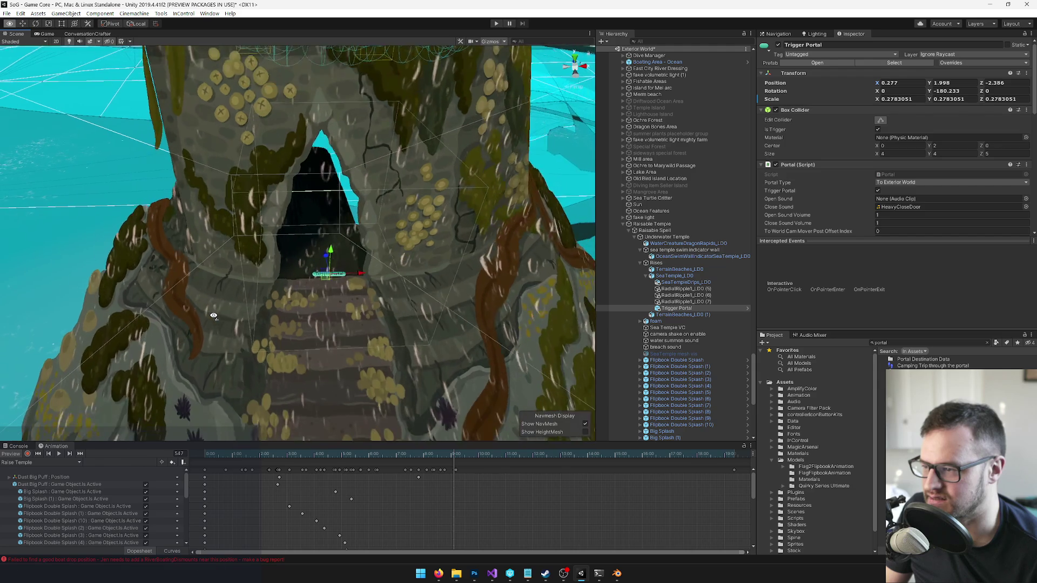
{"action": "mouse_move", "coordinate": [333, 277]}
{"action": "left_mouse_down"}
{"action": "mouse_move", "coordinate": [362, 292]}
{"action": "mouse_move", "coordinate": [303, 295]}
{"action": "mouse_move", "coordinate": [185, 257]}
{"action": "left_mouse_up"}
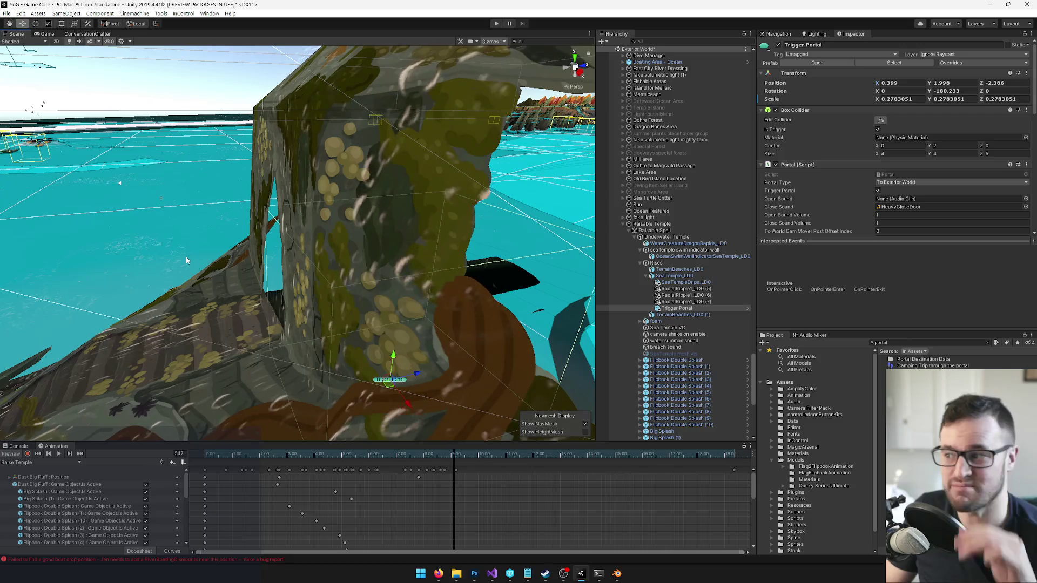
Step: Check the portal's fit in the cave entrance from a new angle, toggling scale and move gizmos
{"action": "mouse_move", "coordinate": [186, 257]}
{"action": "left_mouse_down"}
{"action": "mouse_move", "coordinate": [401, 317]}
{"action": "mouse_move", "coordinate": [384, 306]}
{"action": "mouse_move", "coordinate": [403, 283]}
{"action": "mouse_move", "coordinate": [400, 308]}
{"action": "mouse_move", "coordinate": [414, 307]}
{"action": "mouse_move", "coordinate": [364, 309]}
{"action": "mouse_move", "coordinate": [498, 330]}
{"action": "mouse_move", "coordinate": [508, 322]}
{"action": "mouse_move", "coordinate": [492, 291]}
{"action": "mouse_move", "coordinate": [393, 301]}
{"action": "mouse_move", "coordinate": [264, 281]}
{"action": "mouse_move", "coordinate": [433, 346]}
{"action": "mouse_move", "coordinate": [409, 314]}
{"action": "mouse_move", "coordinate": [358, 310]}
{"action": "left_mouse_up"}
{"action": "scroll", "coordinate": [385, 306], "scroll_direction": "up", "scroll_amount": 3}
{"action": "scroll", "coordinate": [385, 305], "scroll_direction": "down", "scroll_amount": 3}
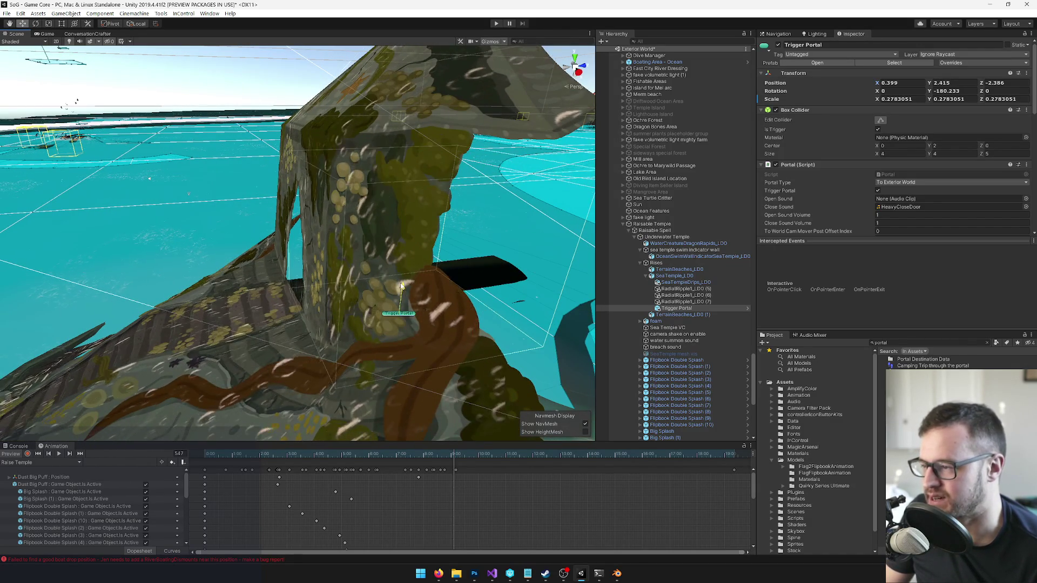
{"action": "key", "text": "r"}
{"action": "key", "text": "w"}
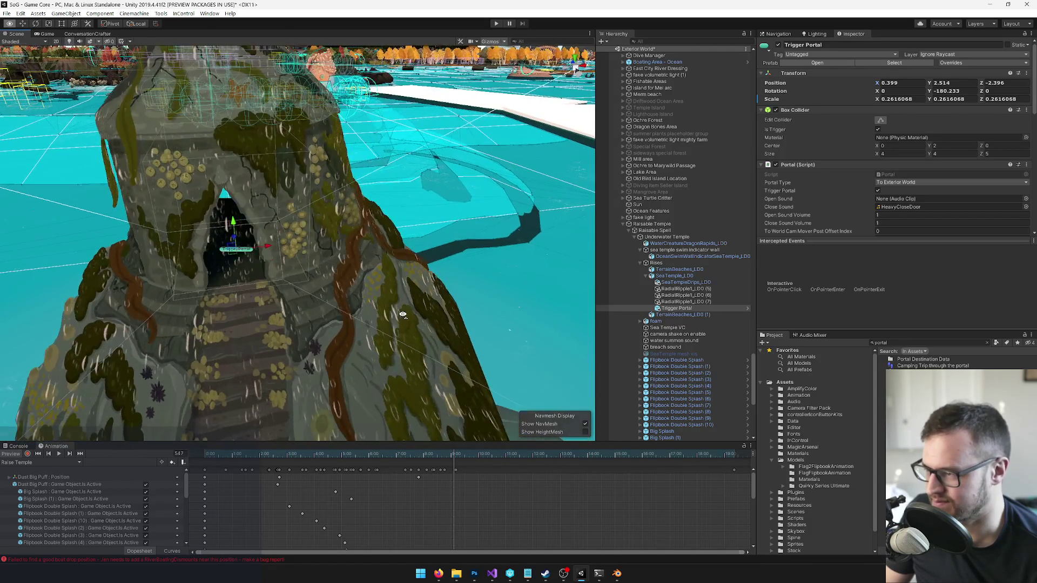
{"action": "scroll", "coordinate": [926, 208], "scroll_direction": "down", "scroll_amount": 3}
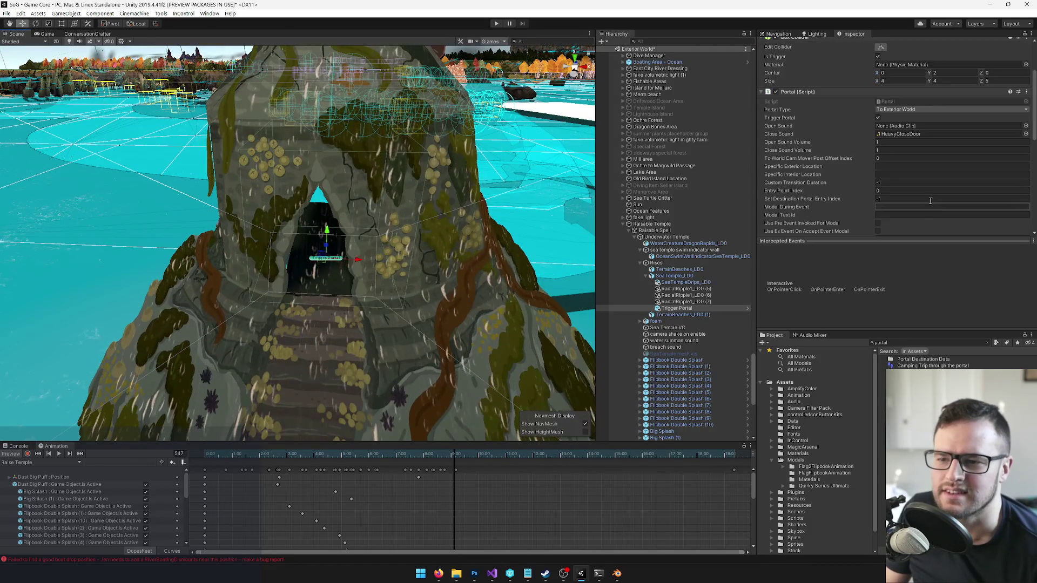
Step: Leave the portal's closing sound empty and set its portal type to From Exterior World
{"action": "left_click", "coordinate": [1026, 134]}
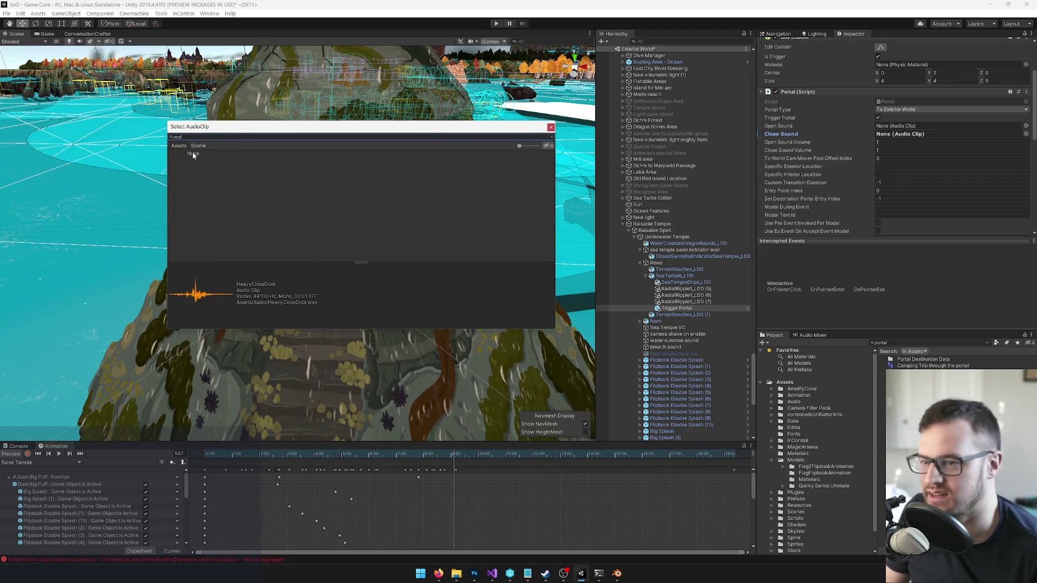
{"action": "double_click", "coordinate": [193, 154]}
{"action": "left_click", "coordinate": [885, 110]}
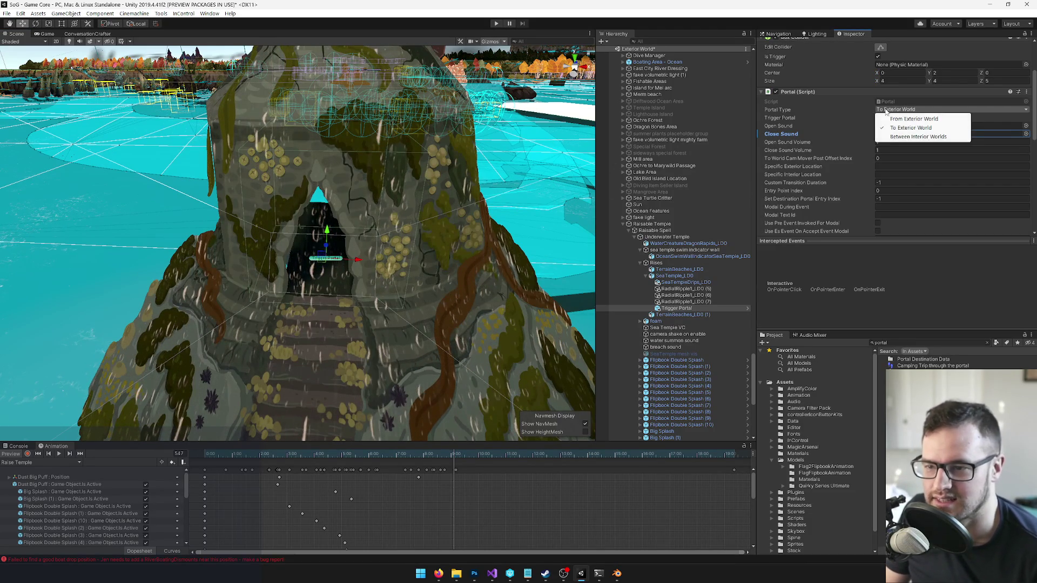
{"action": "left_click", "coordinate": [900, 119]}
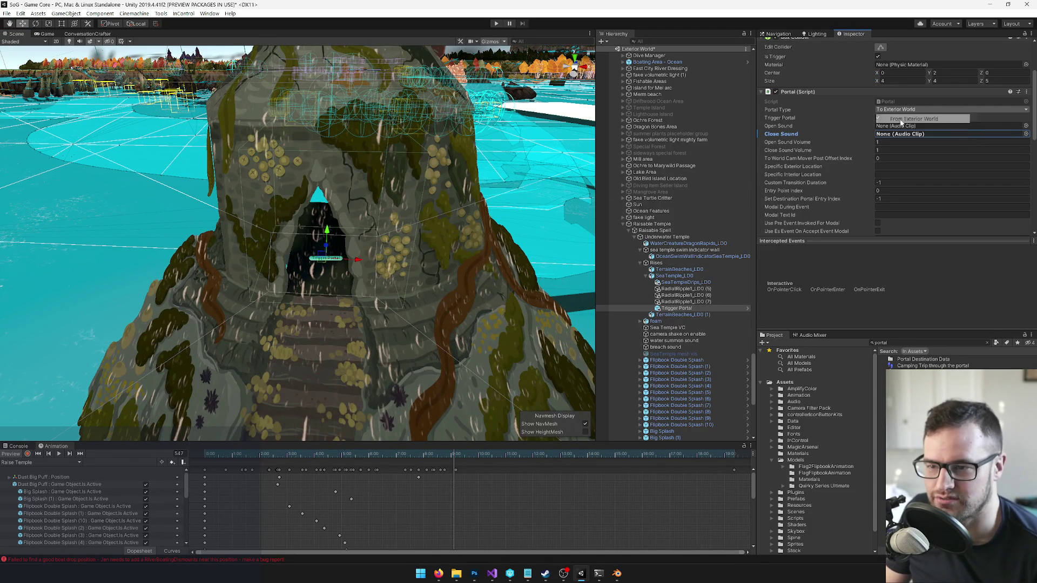
{"action": "left_click", "coordinate": [879, 144]}
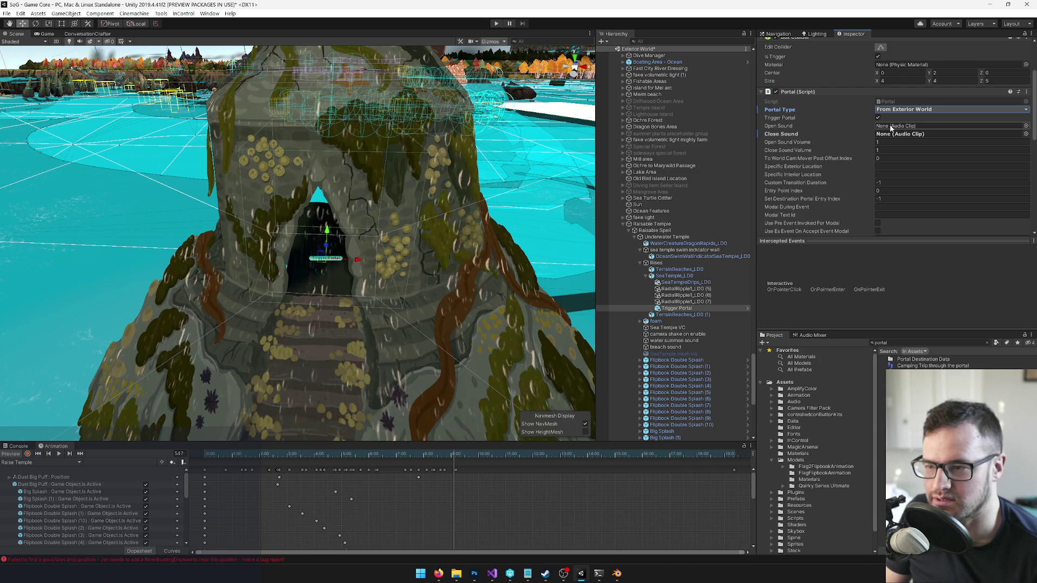
{"action": "scroll", "coordinate": [893, 175], "scroll_direction": "down", "scroll_amount": 3}
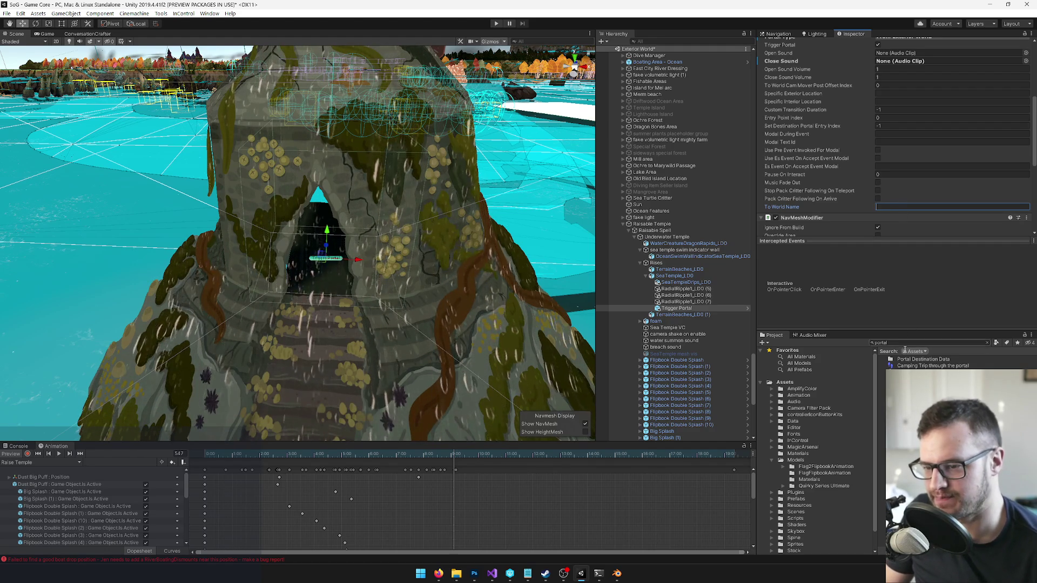
{"action": "type", "text": "wandmake"}
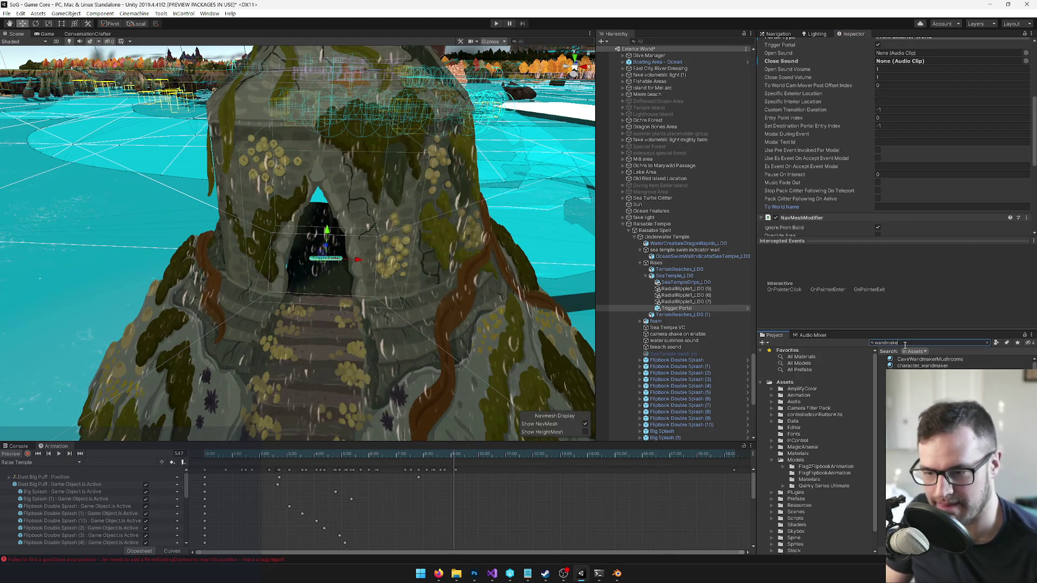
{"action": "type", "text": " ic"}
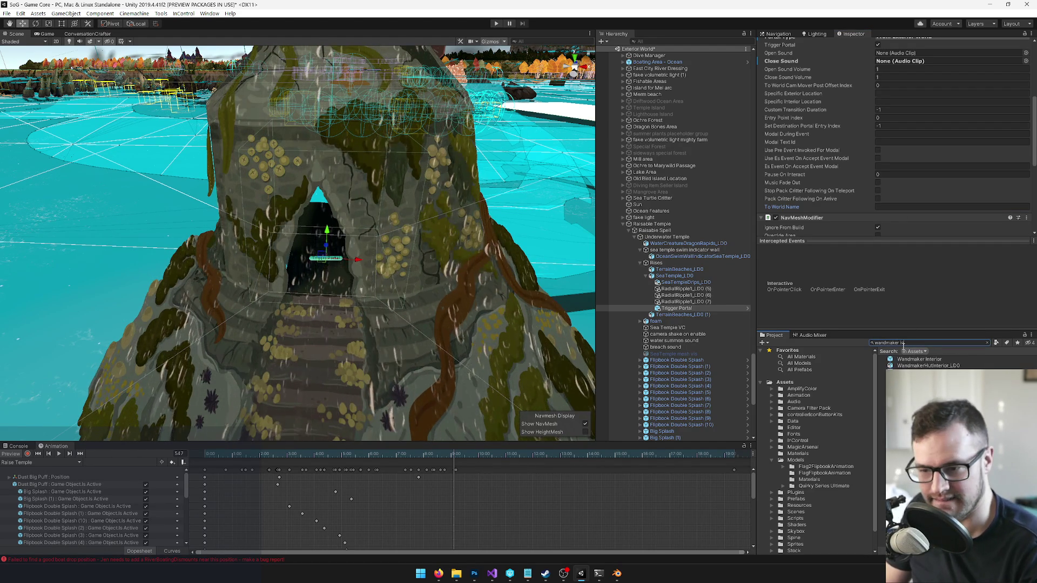
Step: Check the Wandmaker Interior asset, then reselect the Trigger Portal and start editing its name
{"action": "left_click", "coordinate": [916, 359]}
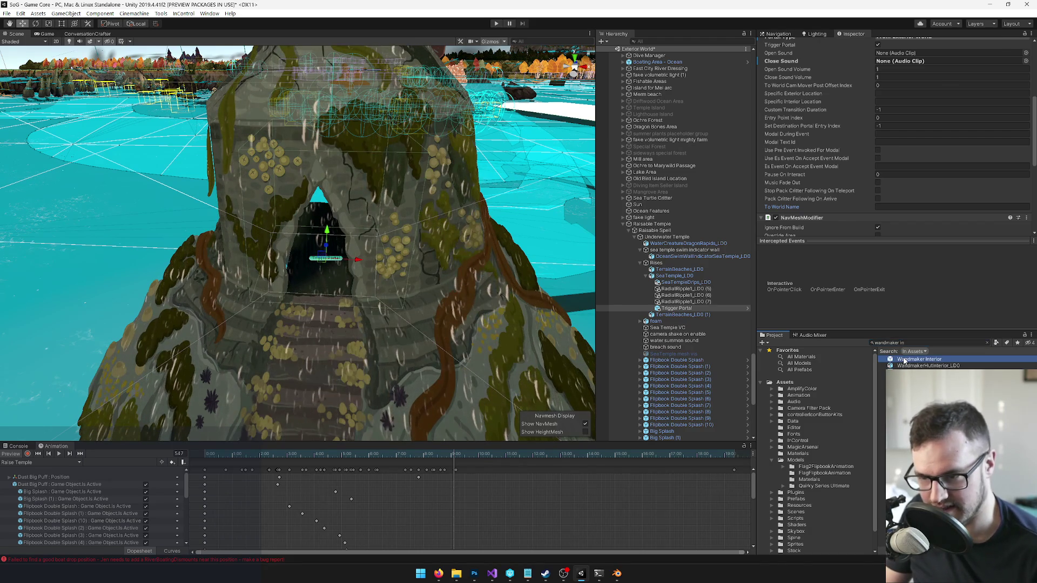
{"action": "left_click", "coordinate": [906, 361]}
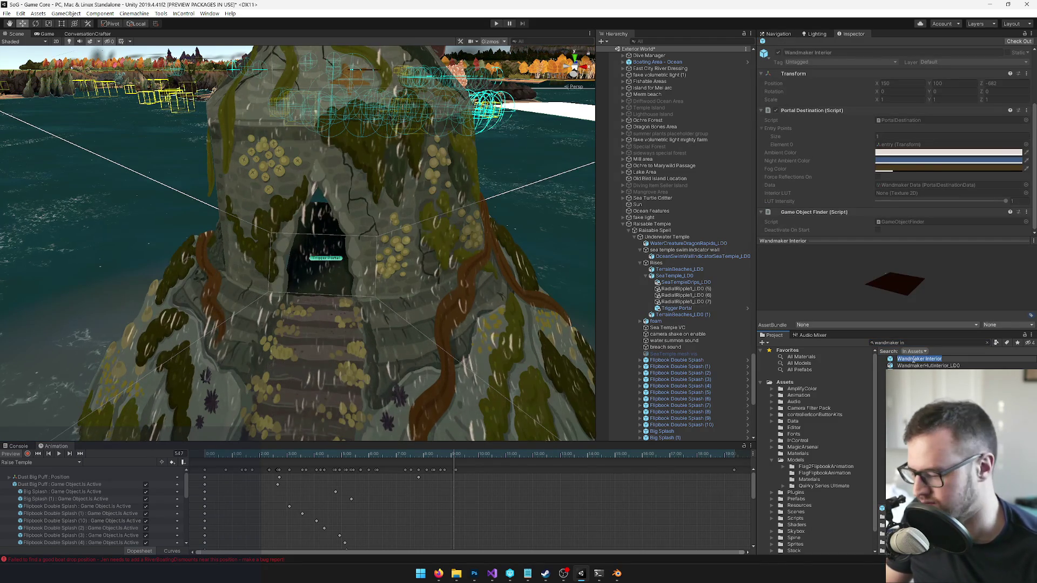
{"action": "left_click", "coordinate": [680, 269]}
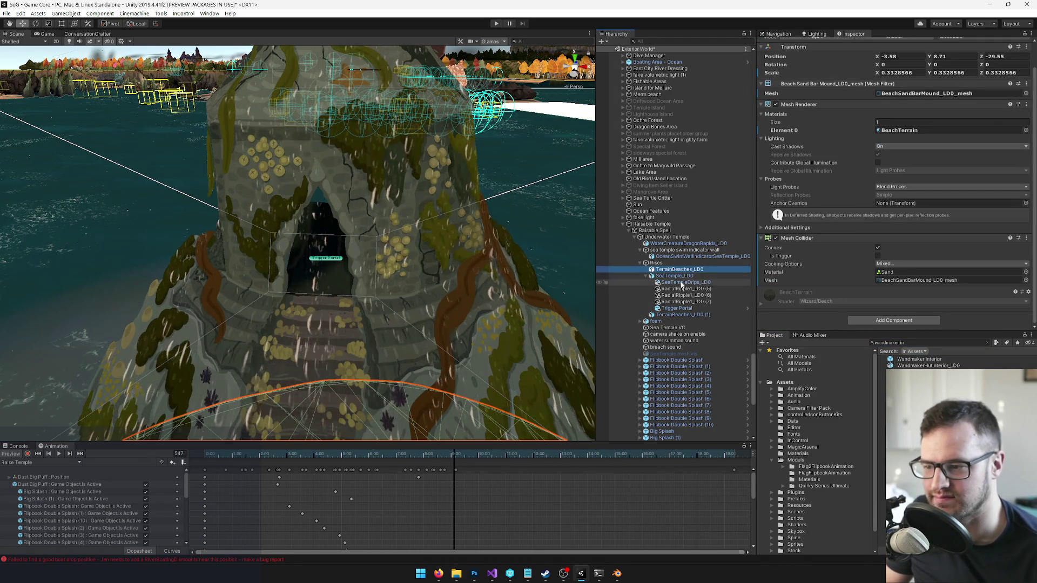
{"action": "left_click", "coordinate": [677, 308]}
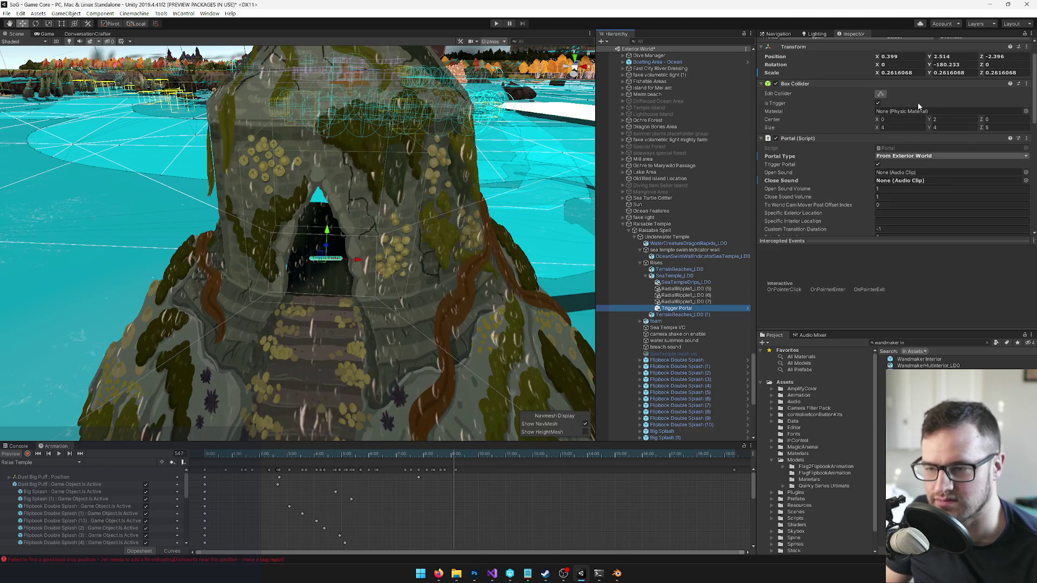
{"action": "scroll", "coordinate": [891, 162], "scroll_direction": "up", "scroll_amount": 3}
{"action": "left_click", "coordinate": [829, 46]}
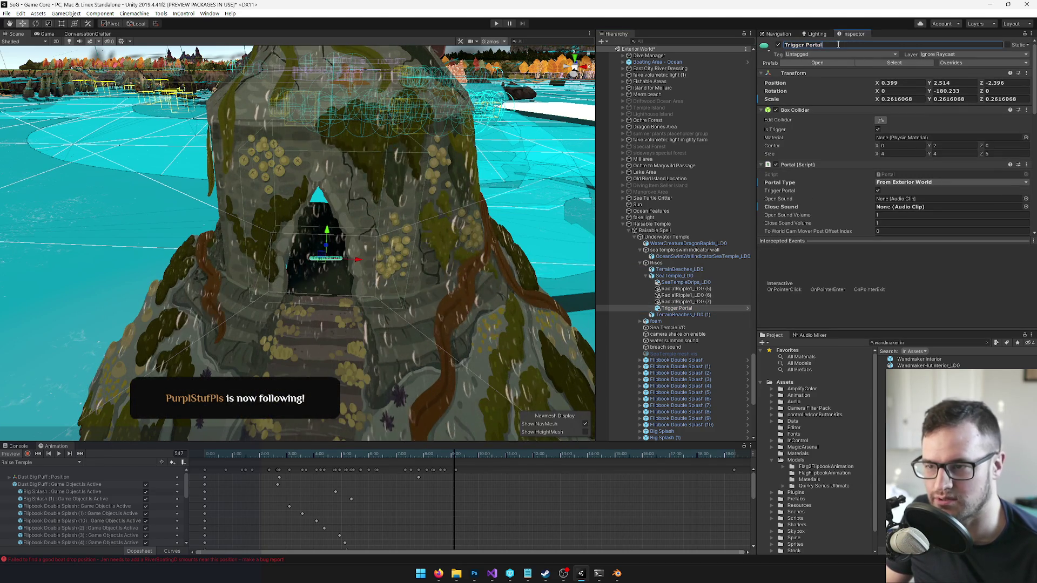
{"action": "type", "text": " to Se"}
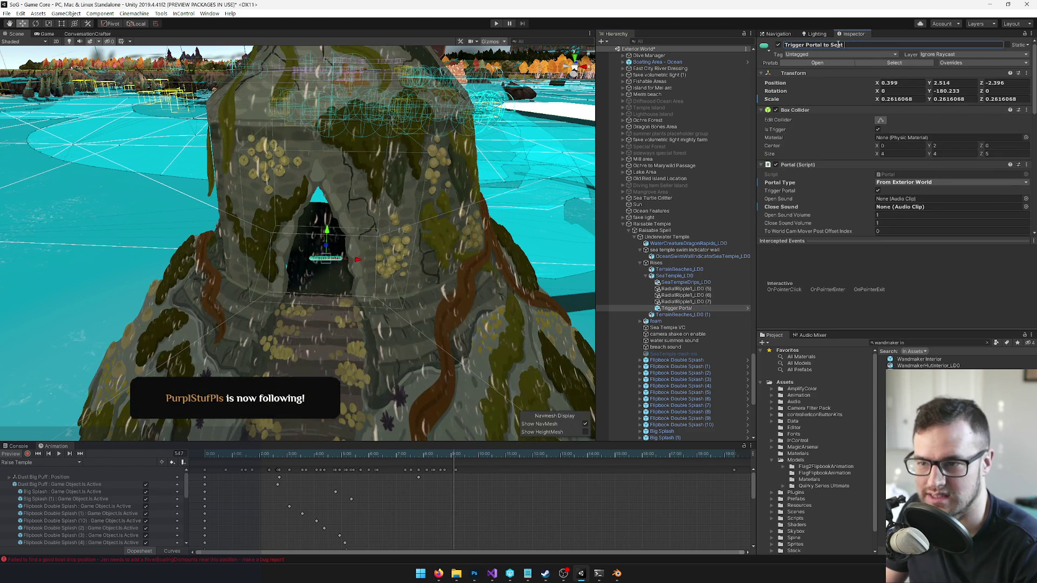
{"action": "type", "text": "a Temple"}
Step: Name it Trigger Portal to Sea Temple and set its To World Name to Wandmaker Interior
{"action": "key", "text": "Return"}
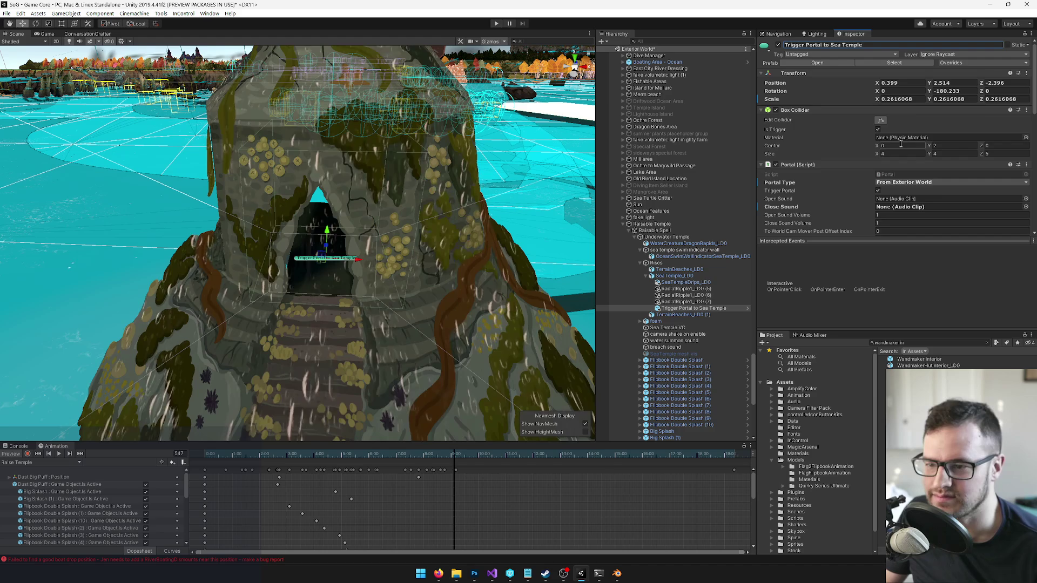
{"action": "scroll", "coordinate": [913, 158], "scroll_direction": "down", "scroll_amount": 3}
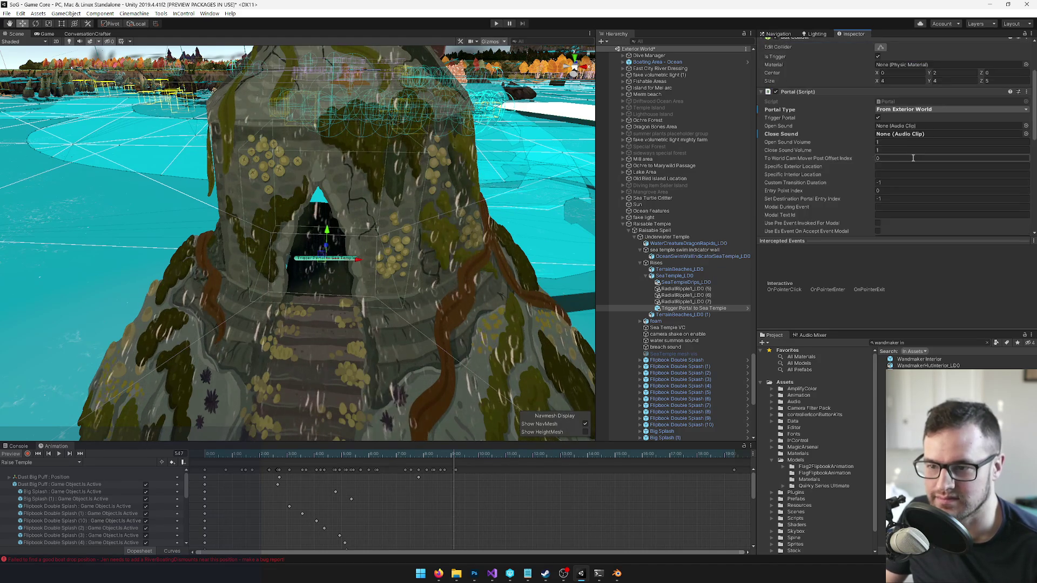
{"action": "scroll", "coordinate": [912, 158], "scroll_direction": "down", "scroll_amount": 5}
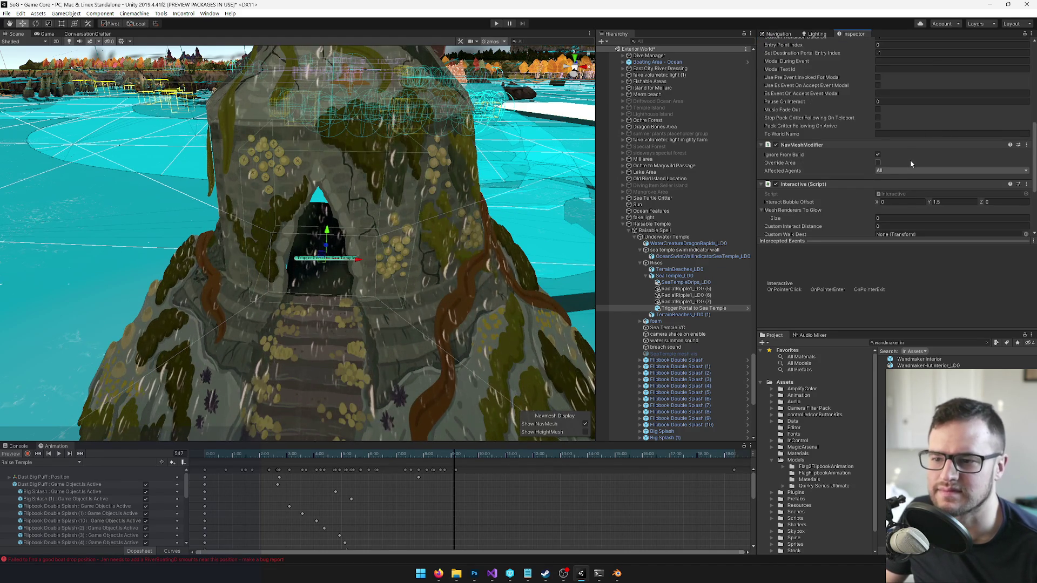
{"action": "scroll", "coordinate": [910, 160], "scroll_direction": "down", "scroll_amount": 3}
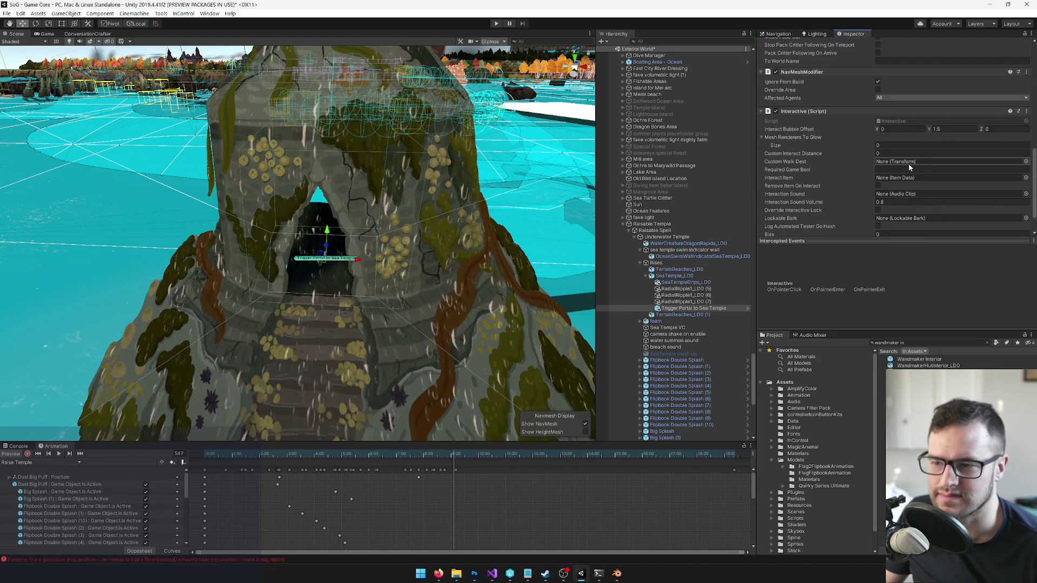
{"action": "scroll", "coordinate": [908, 163], "scroll_direction": "down", "scroll_amount": 2}
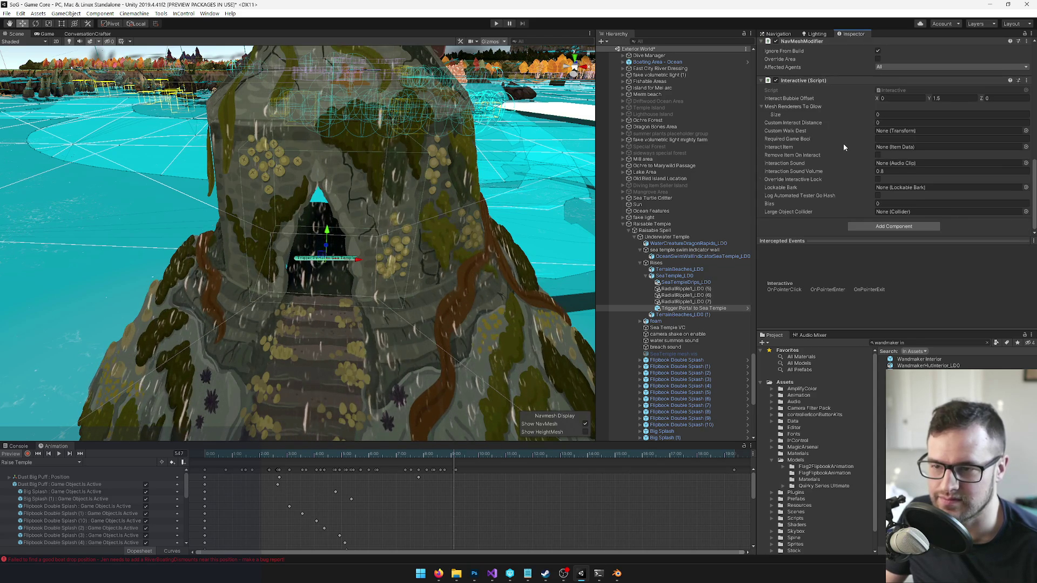
{"action": "scroll", "coordinate": [843, 144], "scroll_direction": "up", "scroll_amount": 3}
{"action": "scroll", "coordinate": [844, 144], "scroll_direction": "up", "scroll_amount": 2}
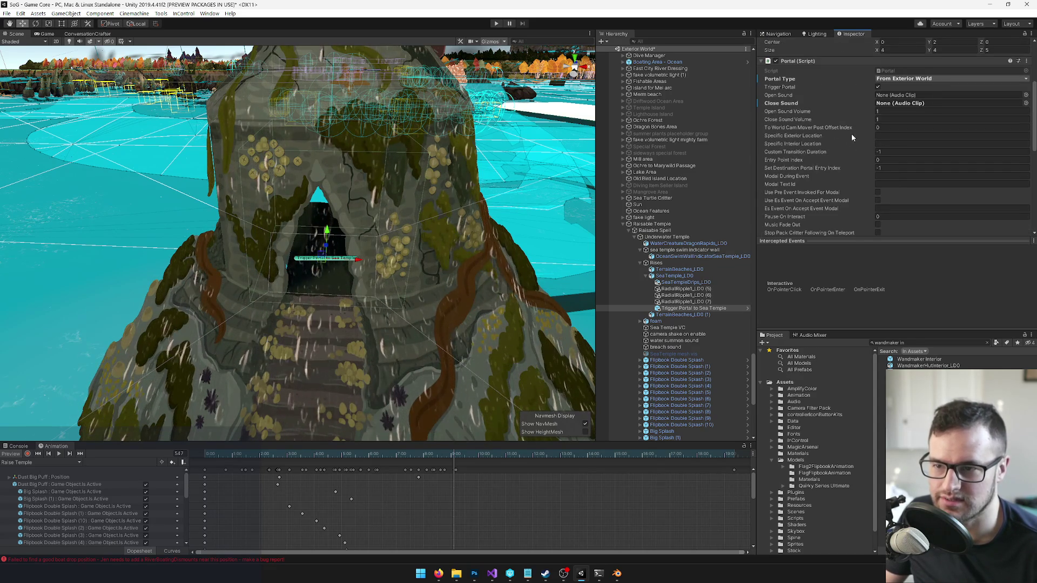
{"action": "scroll", "coordinate": [903, 129], "scroll_direction": "down", "scroll_amount": 2}
{"action": "left_click", "coordinate": [891, 174]}
{"action": "type", "text": "Wandmaker Interior"}
{"action": "left_click", "coordinate": [932, 143]}
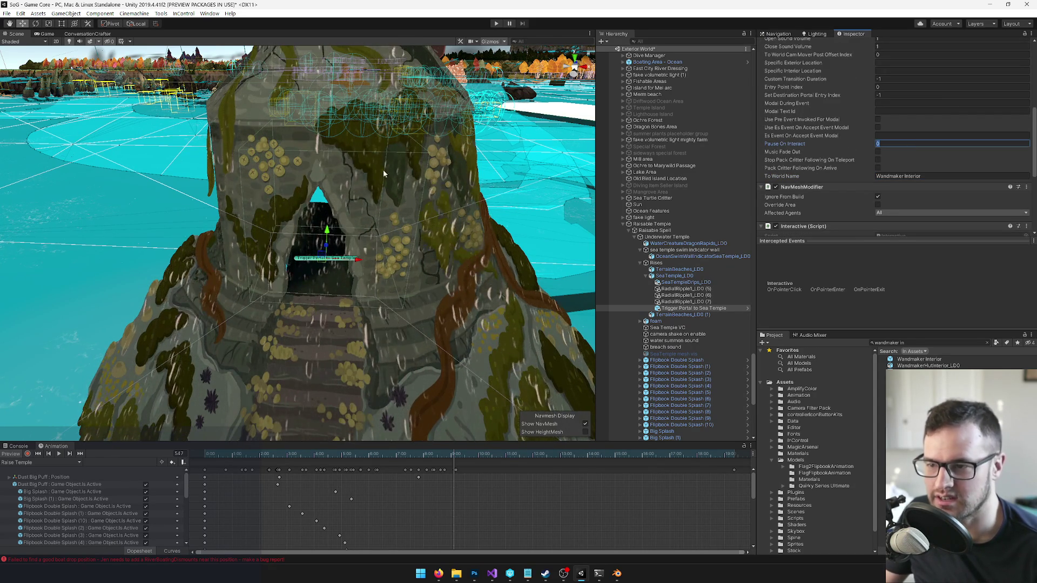
{"action": "left_click_drag", "start_coordinate": [391, 168], "coordinate": [244, 203]}
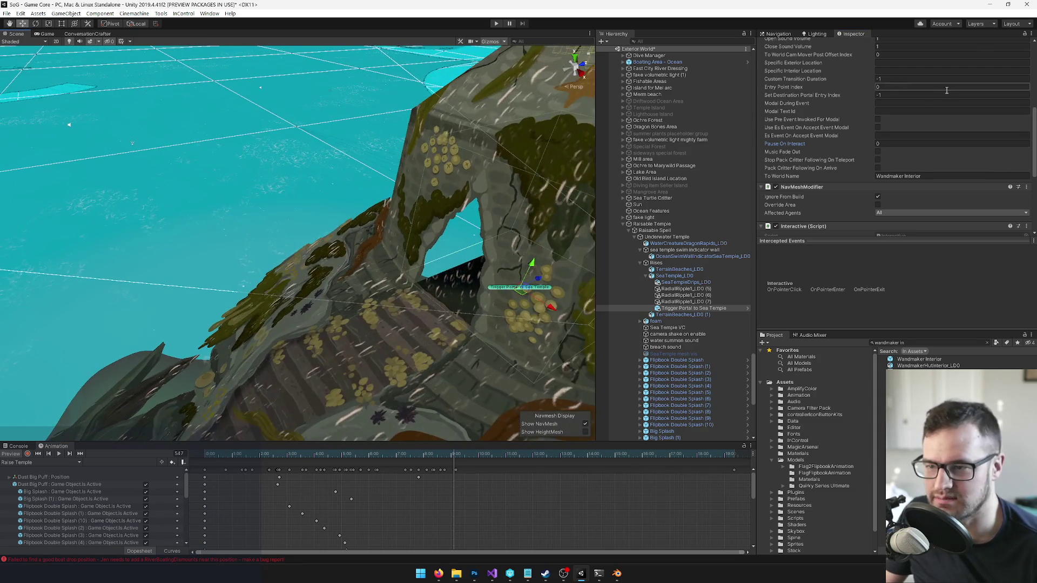
{"action": "scroll", "coordinate": [928, 97], "scroll_direction": "up", "scroll_amount": 5}
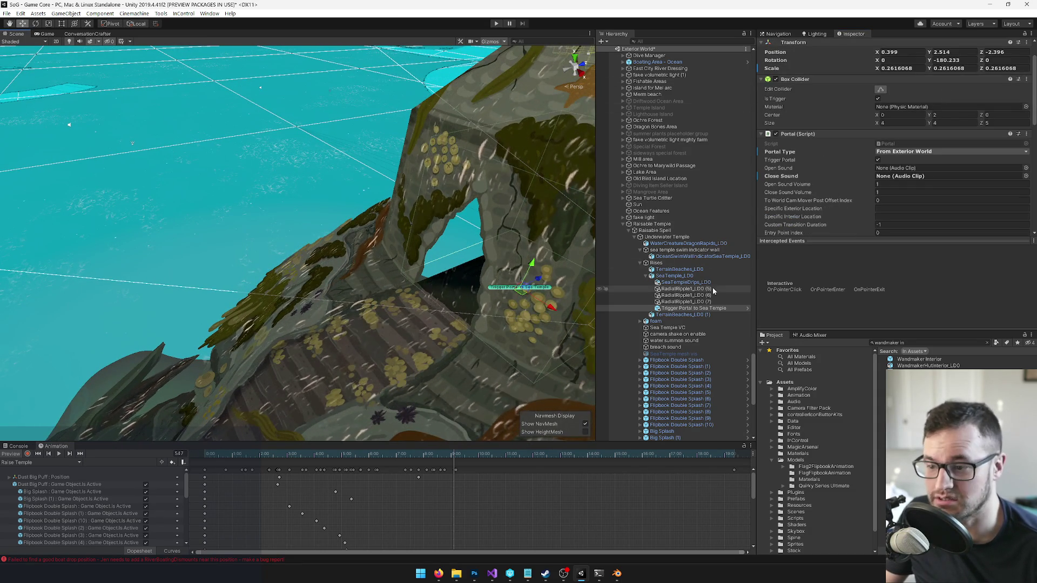
{"action": "mouse_move", "coordinate": [454, 243]}
{"action": "left_mouse_down"}
{"action": "mouse_move", "coordinate": [355, 255]}
{"action": "mouse_move", "coordinate": [418, 141]}
{"action": "mouse_move", "coordinate": [397, 211]}
{"action": "left_mouse_up"}
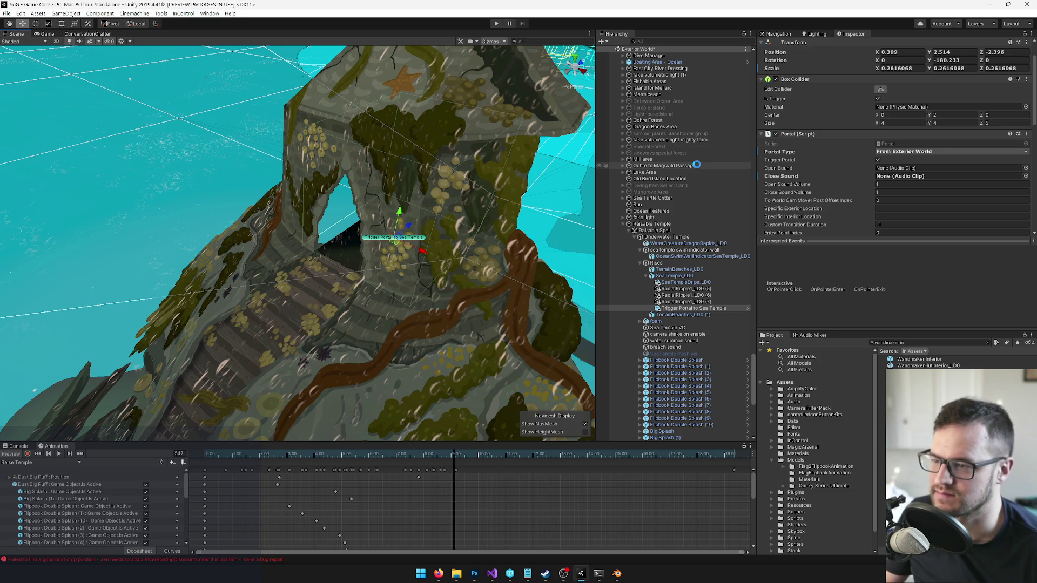
Step: Switch to the Game view and enter Play mode to test the sea temple portal
{"action": "left_click", "coordinate": [38, 34]}
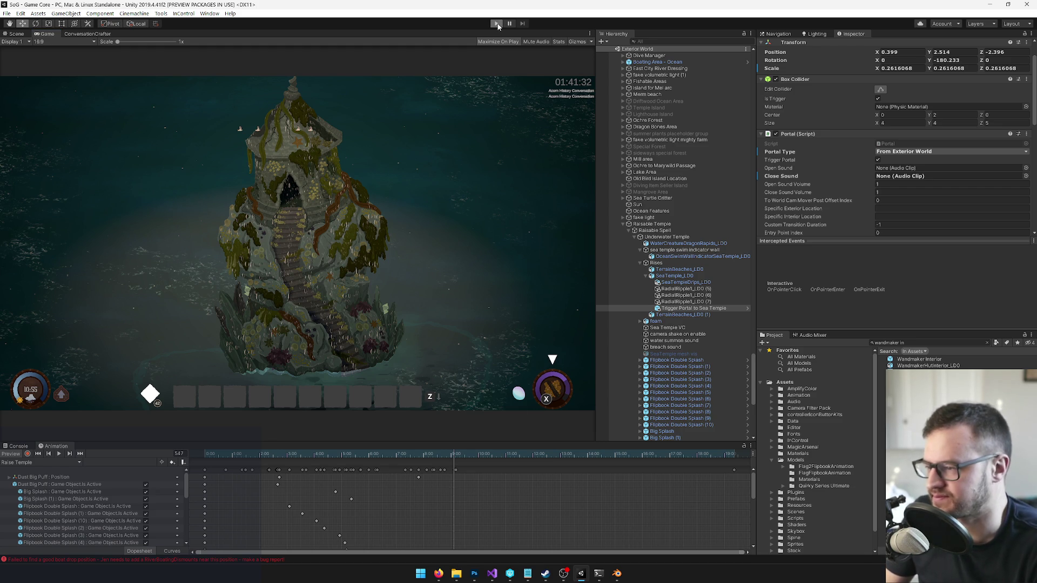
{"action": "left_click", "coordinate": [497, 23]}
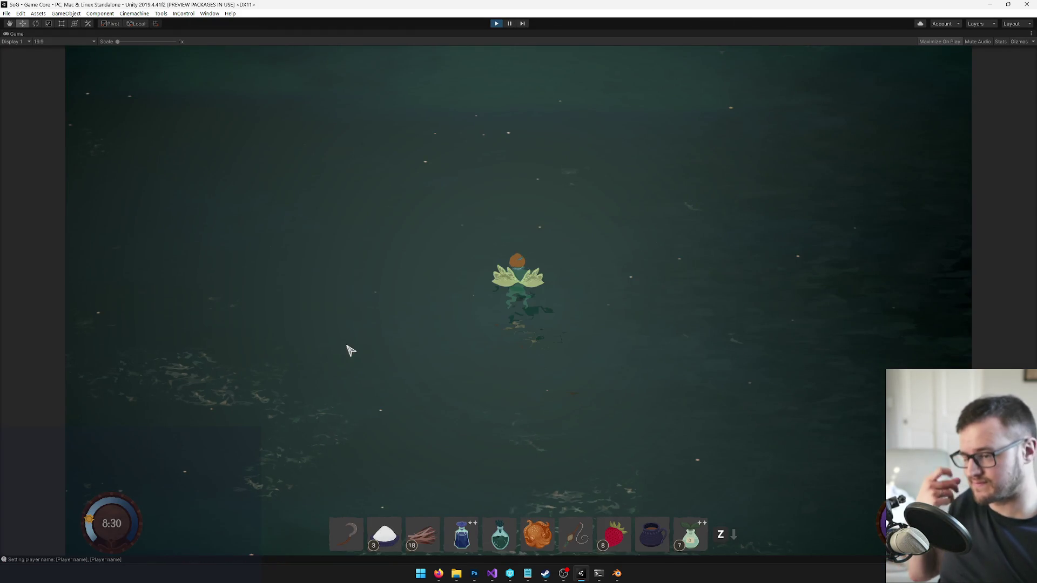
Step: Summon and board the boat, sail to the temple, portal into the Wandmaker interior, then exit Play mode
{"action": "key", "text": "6"}
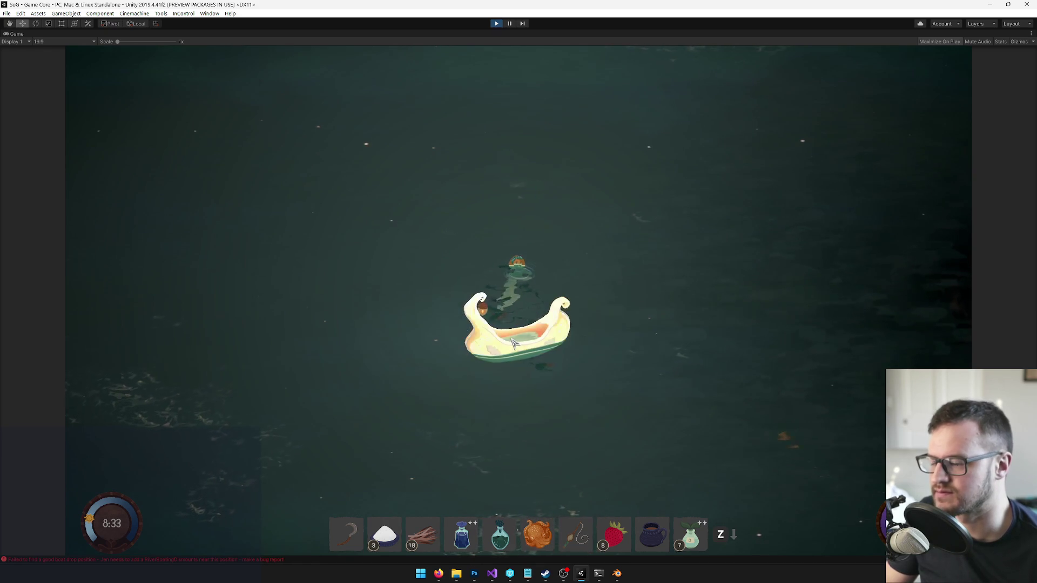
{"action": "left_click", "coordinate": [516, 340]}
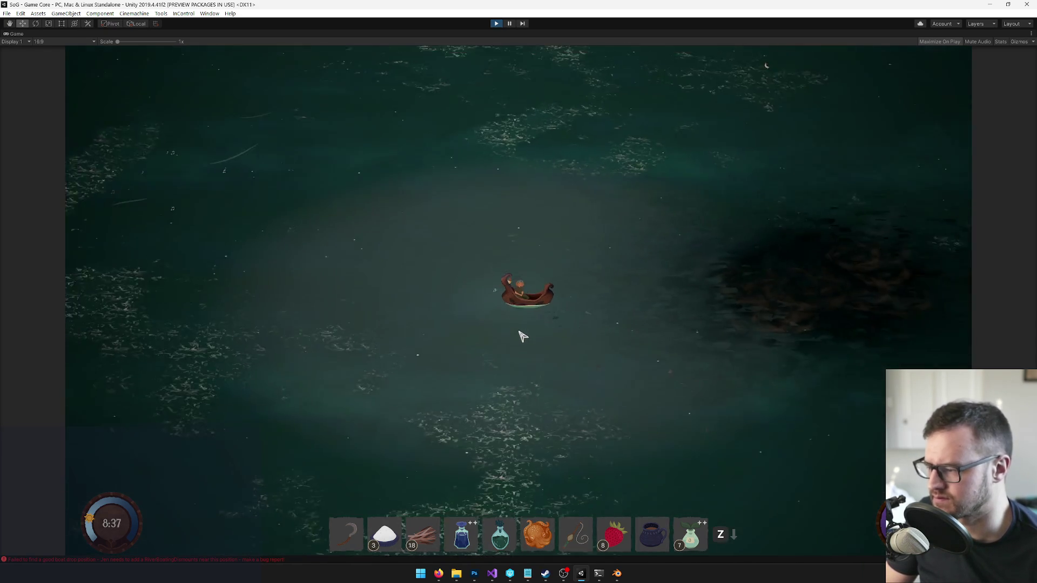
{"action": "left_click_drag", "start_coordinate": [546, 331], "coordinate": [662, 342]}
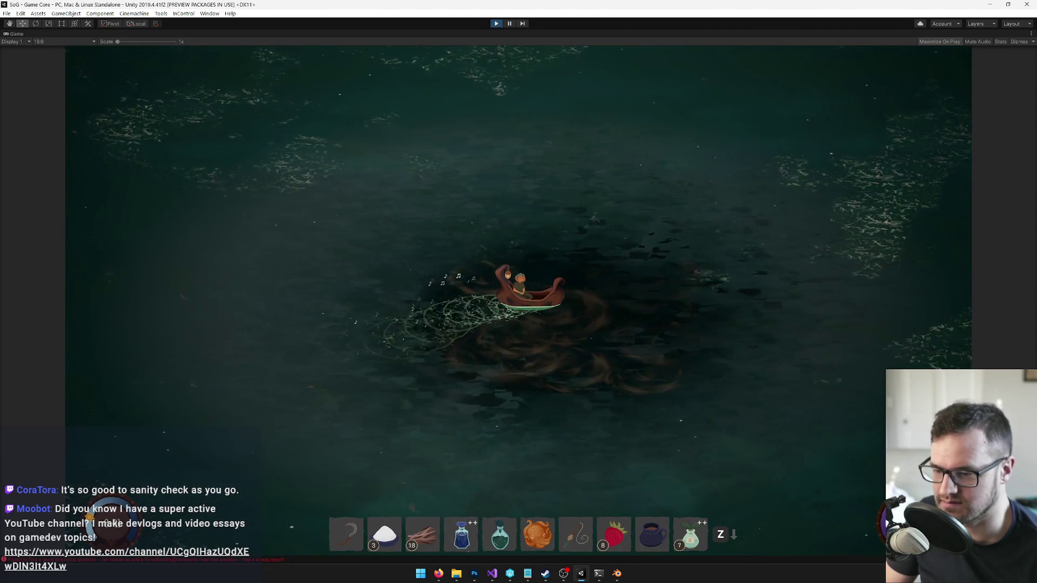
{"action": "left_click", "coordinate": [537, 534]}
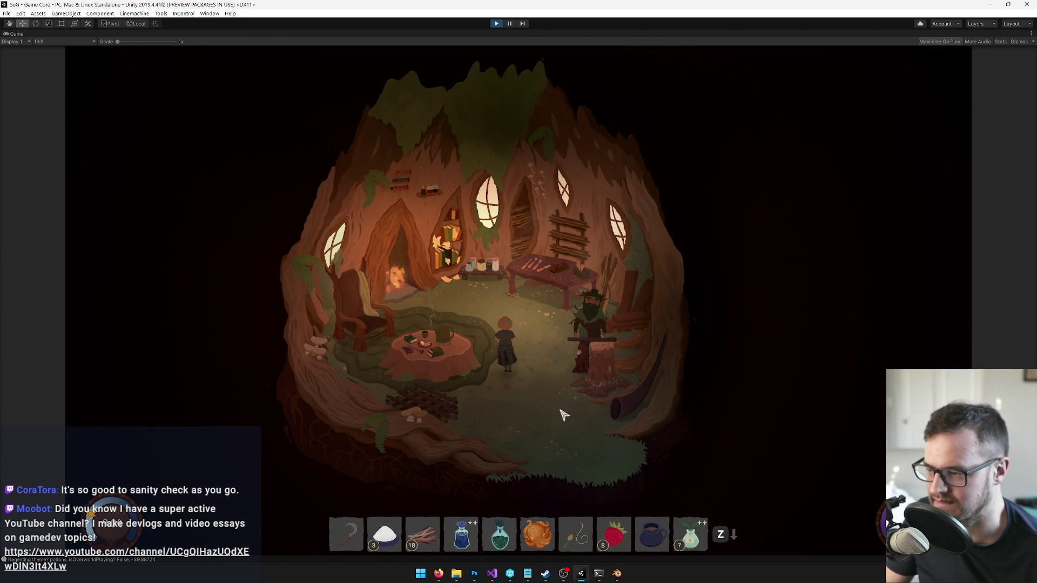
{"action": "left_click", "coordinate": [567, 416]}
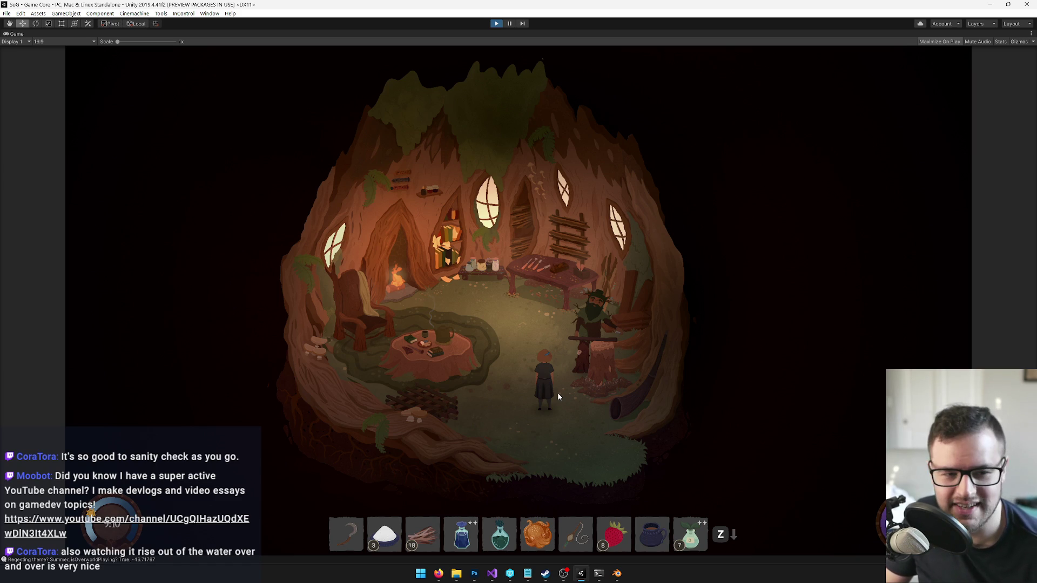
{"action": "key", "text": "ctrl+p"}
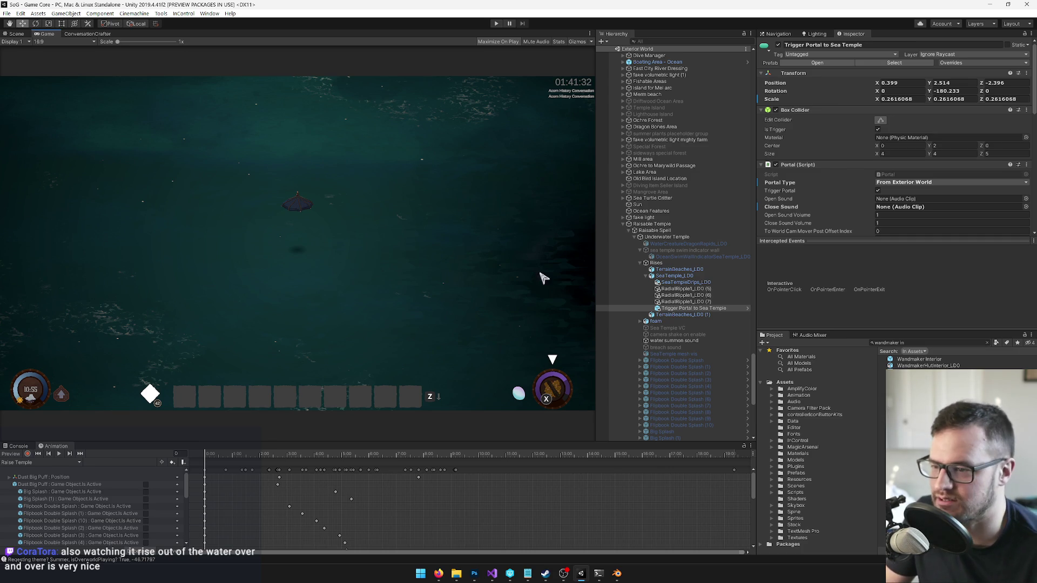
Step: Replace the wandmaker project search with a dorm hall filter
{"action": "left_click", "coordinate": [919, 359]}
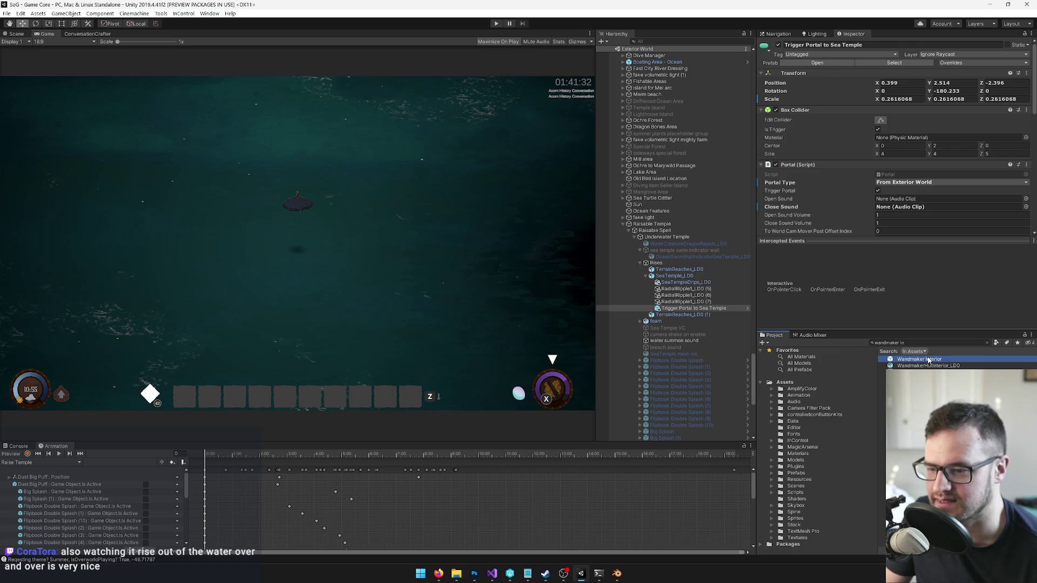
{"action": "left_click", "coordinate": [903, 343]}
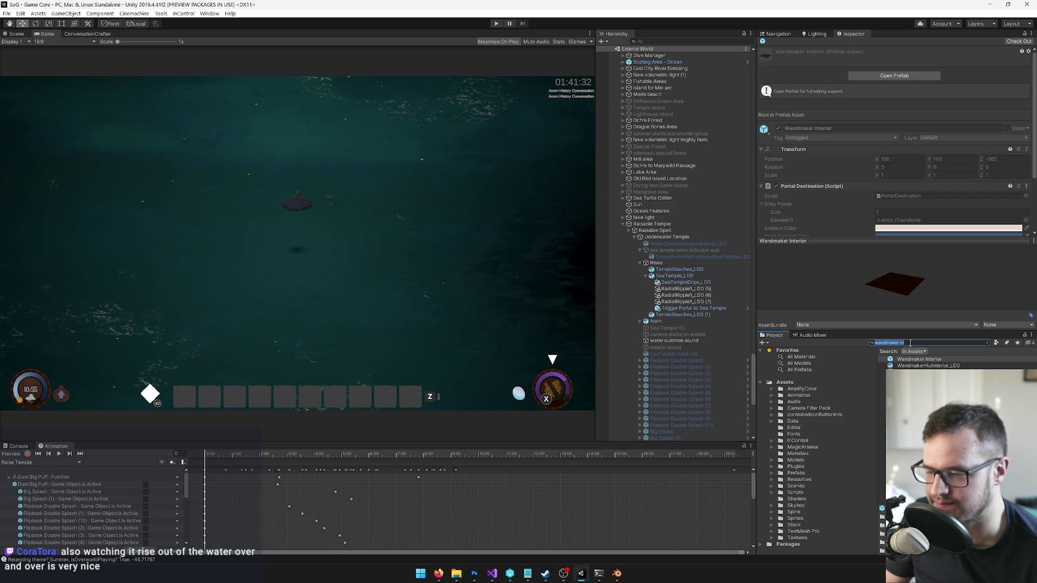
{"action": "scroll", "coordinate": [680, 243], "scroll_direction": "down", "scroll_amount": 15}
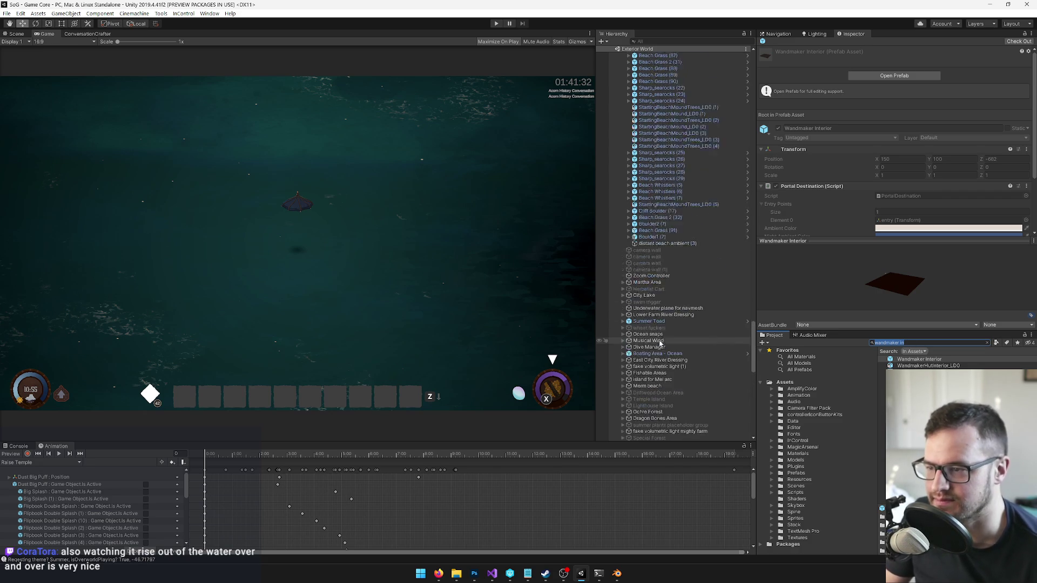
{"action": "scroll", "coordinate": [681, 243], "scroll_direction": "up", "scroll_amount": 15}
{"action": "left_click", "coordinate": [909, 342]}
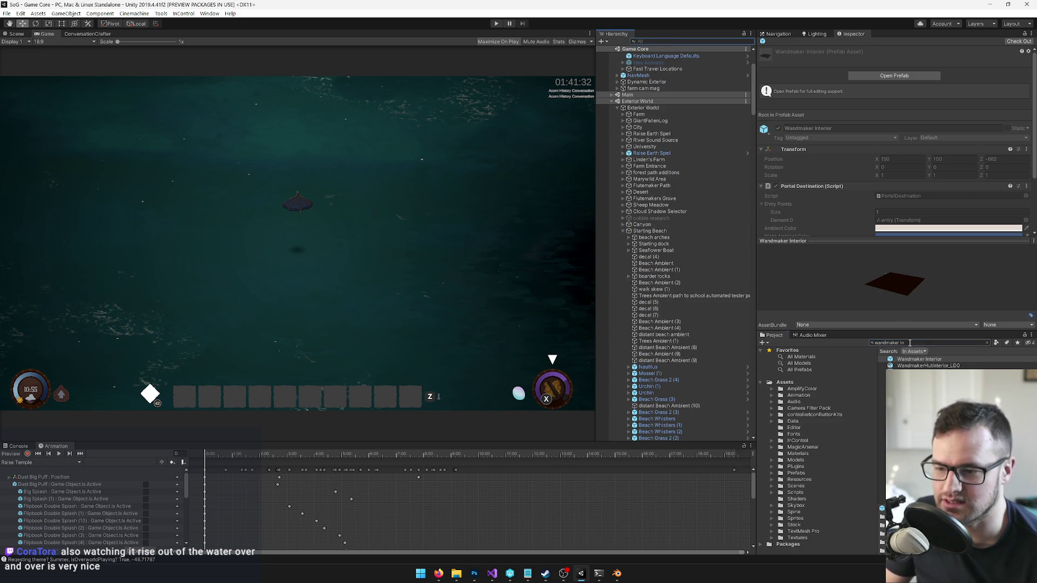
{"action": "type", "text": "dorm"}
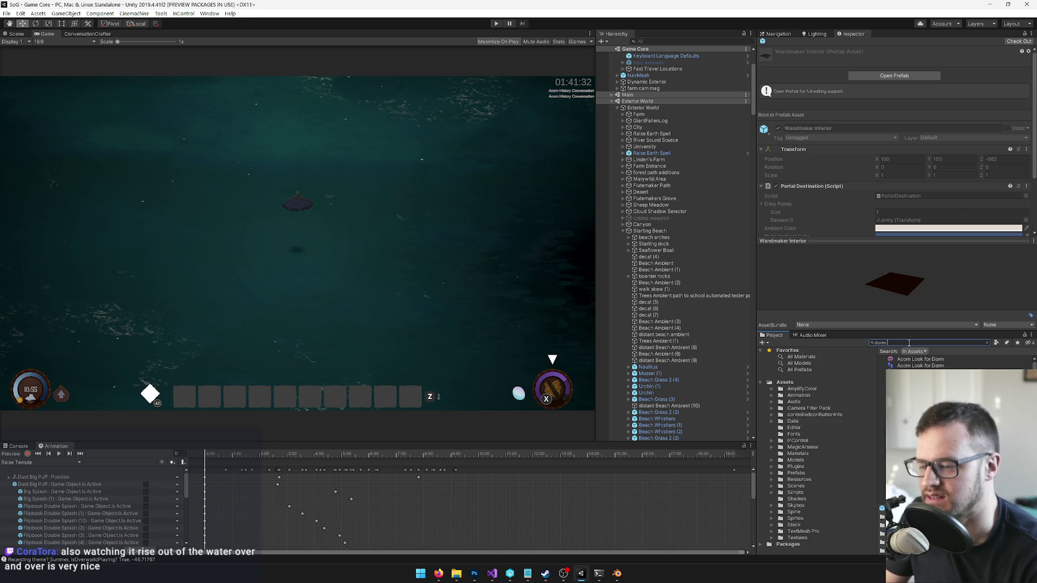
{"action": "type", "text": " hall in"}
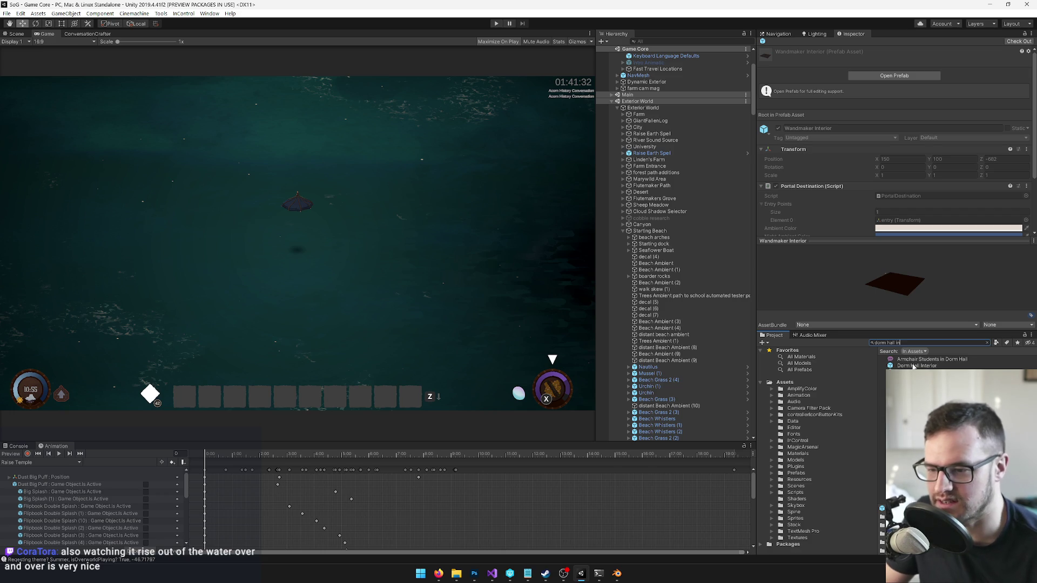
Step: Place a Dorm Hall Interior prefab copy under Underwater Temple in Main > Interiors
{"action": "left_click", "coordinate": [919, 366]}
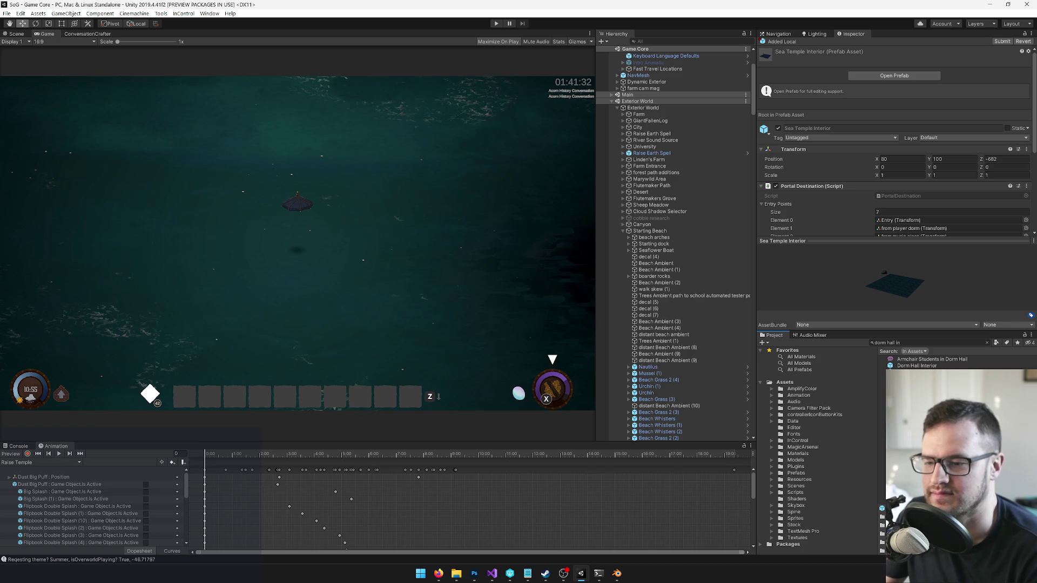
{"action": "left_click", "coordinate": [623, 232]}
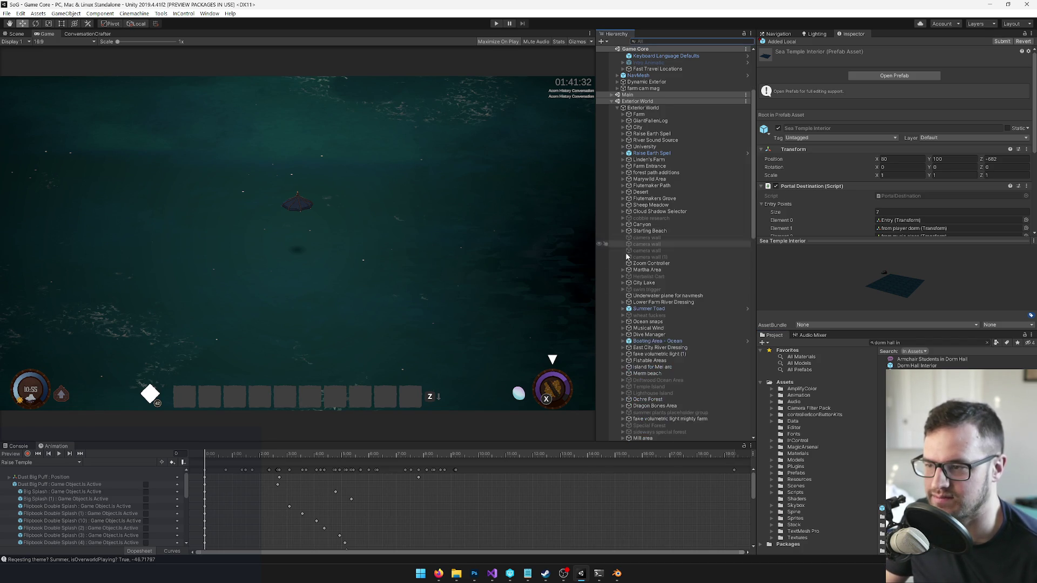
{"action": "scroll", "coordinate": [623, 232], "scroll_direction": "up", "scroll_amount": 3}
{"action": "left_click", "coordinate": [613, 202]}
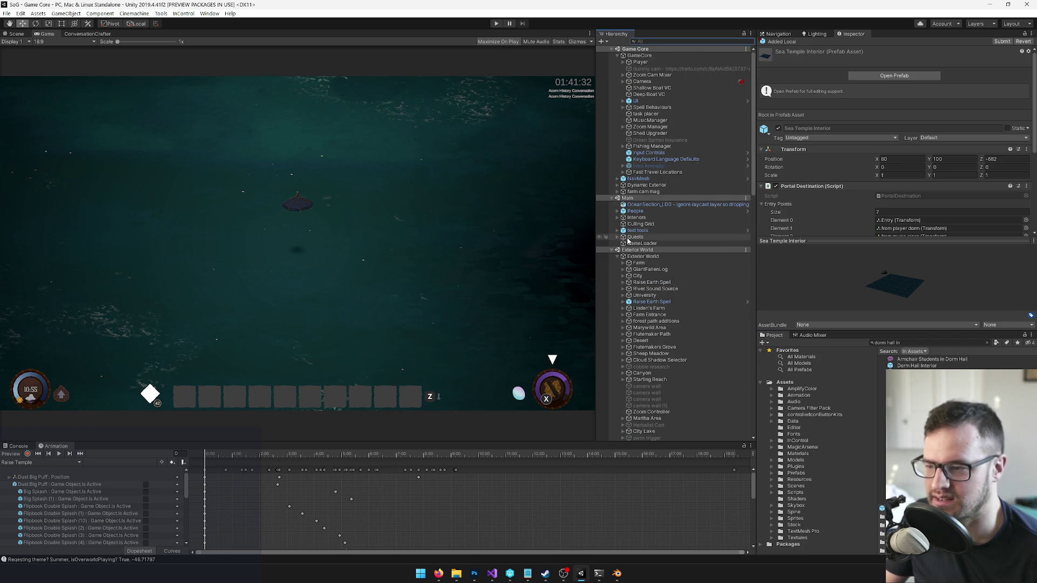
{"action": "left_click", "coordinate": [637, 217]}
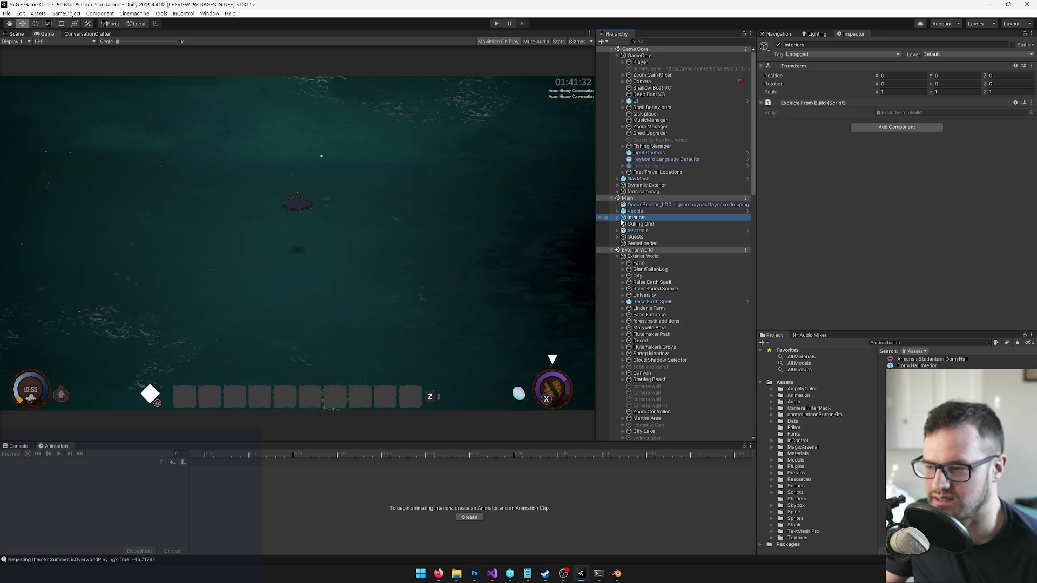
{"action": "left_click", "coordinate": [617, 217]}
{"action": "scroll", "coordinate": [649, 234], "scroll_direction": "down", "scroll_amount": 5}
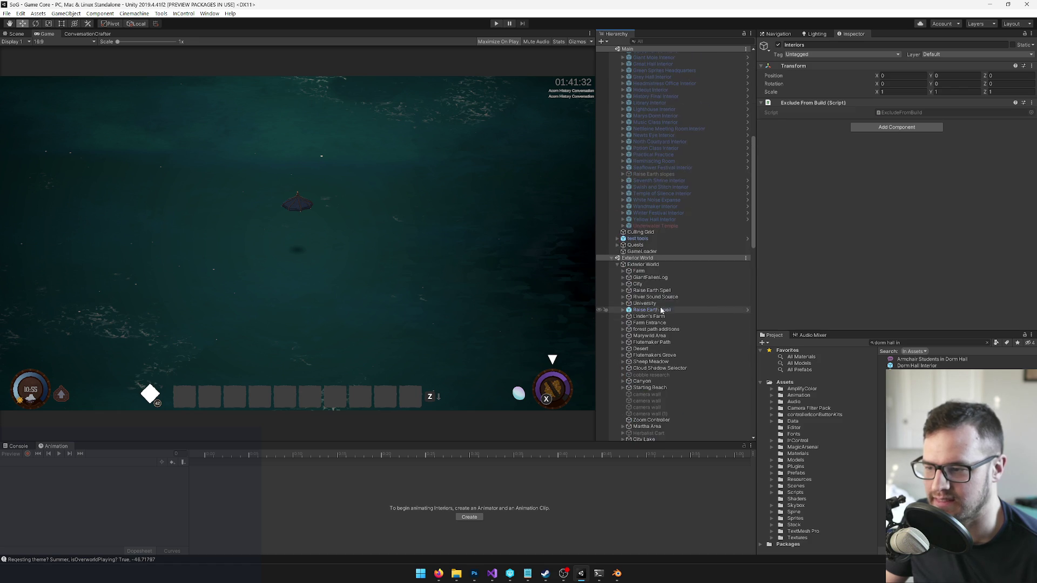
{"action": "left_click", "coordinate": [656, 226]}
{"action": "left_click_drag", "start_coordinate": [915, 367], "coordinate": [664, 229]}
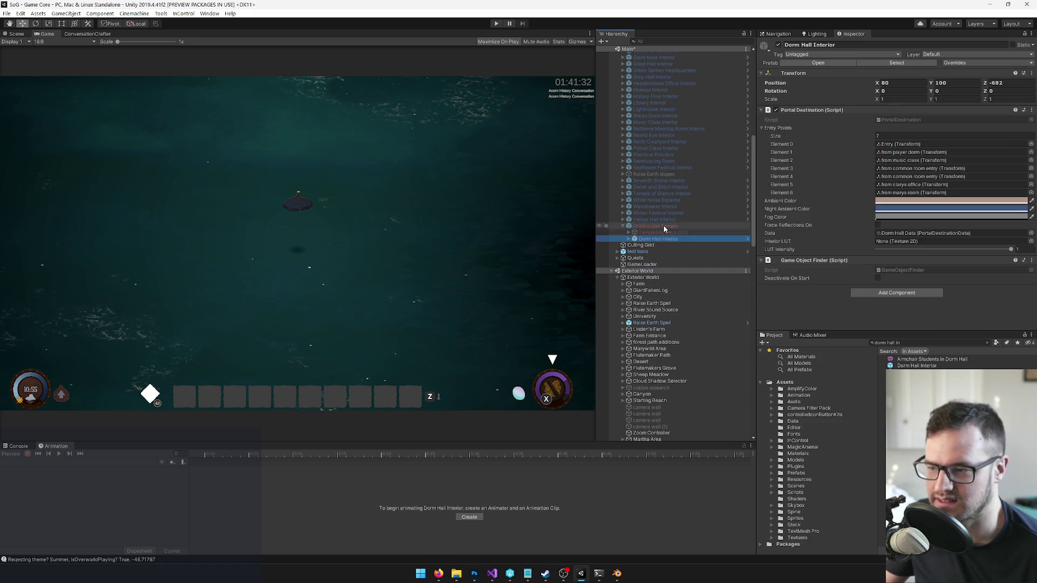
Step: Zero the Dorm Hall Interior copy's Transform position at the temple's spot
{"action": "left_click", "coordinate": [897, 84]}
{"action": "type", "text": "0"}
{"action": "key", "text": "Tab"}
{"action": "type", "text": "0"}
{"action": "key", "text": "Tab"}
{"action": "type", "text": "0"}
{"action": "left_click", "coordinate": [675, 214]}
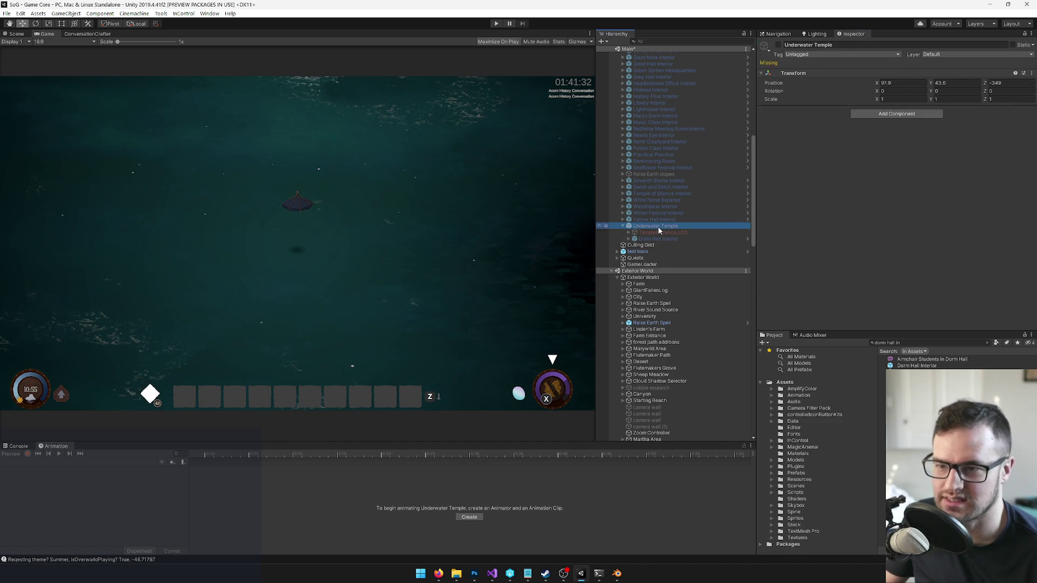
{"action": "left_click", "coordinate": [656, 218]}
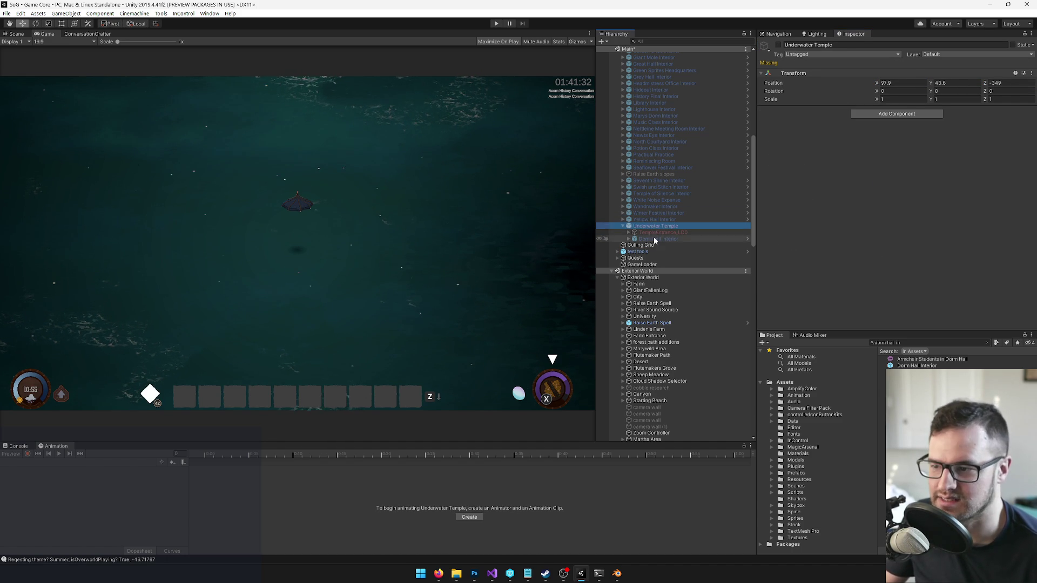
{"action": "left_click", "coordinate": [656, 236]}
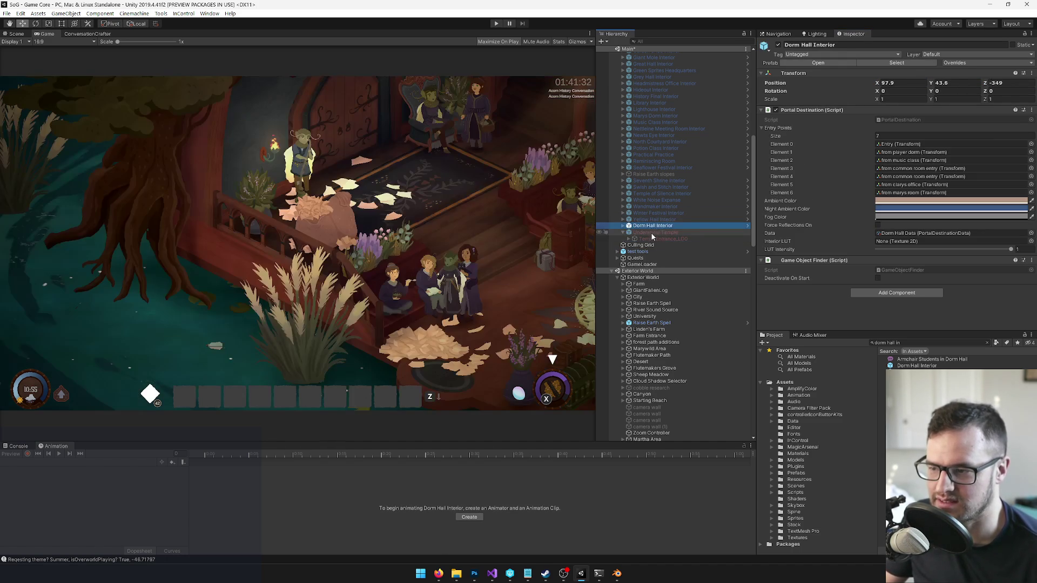
Step: Remove the trial Dorm Hall Interior copy from the scene
{"action": "left_click", "coordinate": [653, 232]}
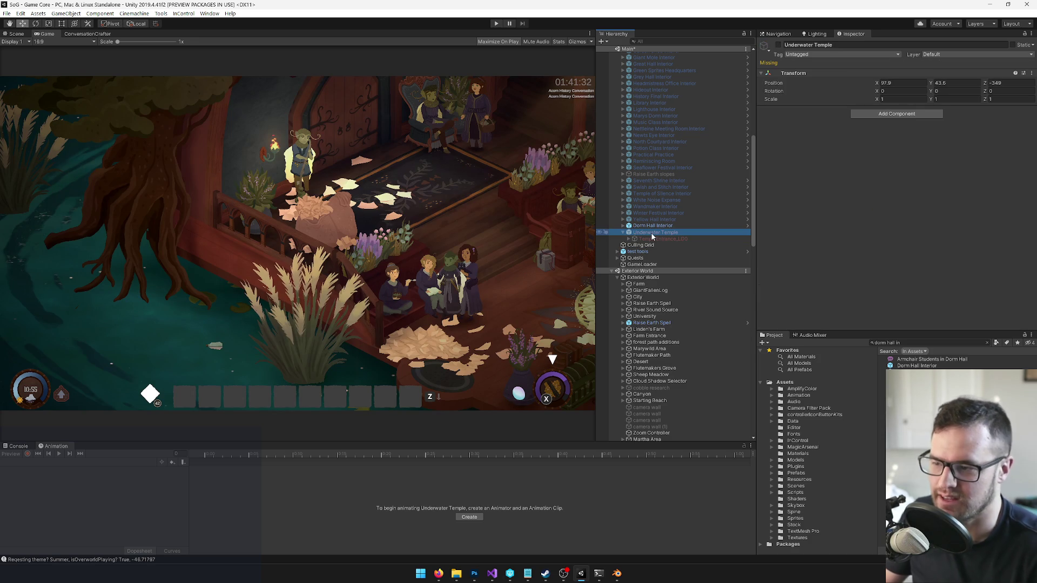
{"action": "left_click", "coordinate": [651, 225]}
{"action": "key", "text": "Delete"}
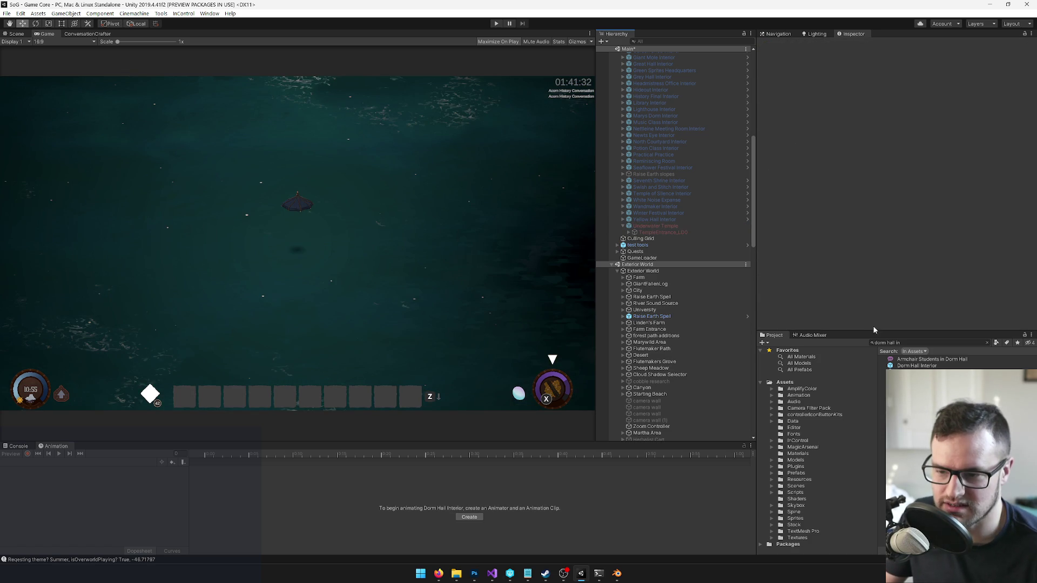
Step: Find the Sea Temple Interior prefab via 'sea temple in' and place a copy under Underwater Temple
{"action": "left_click", "coordinate": [921, 342]}
{"action": "key", "text": "ctrl+a"}
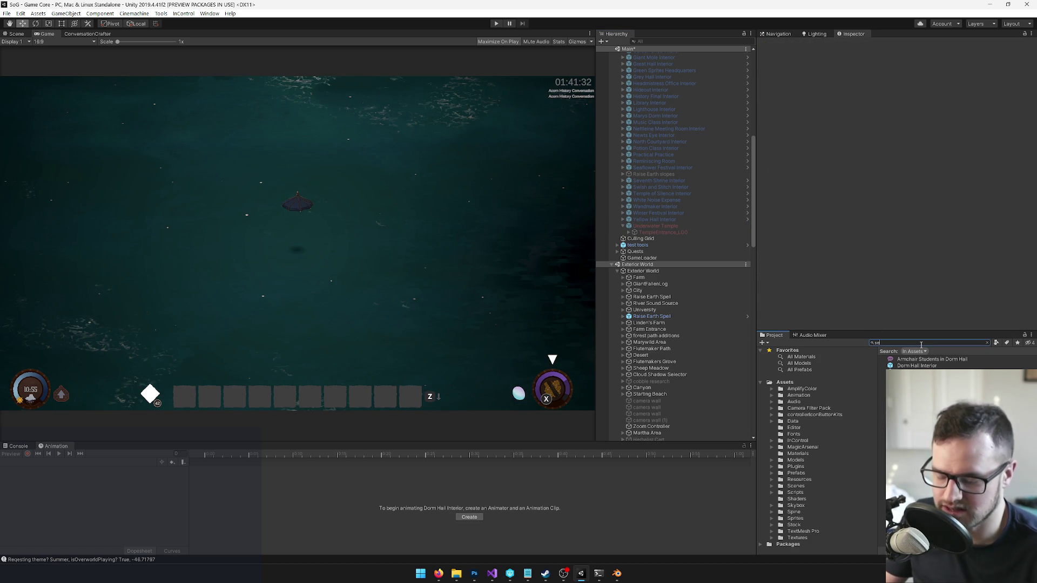
{"action": "type", "text": "sea temple in"}
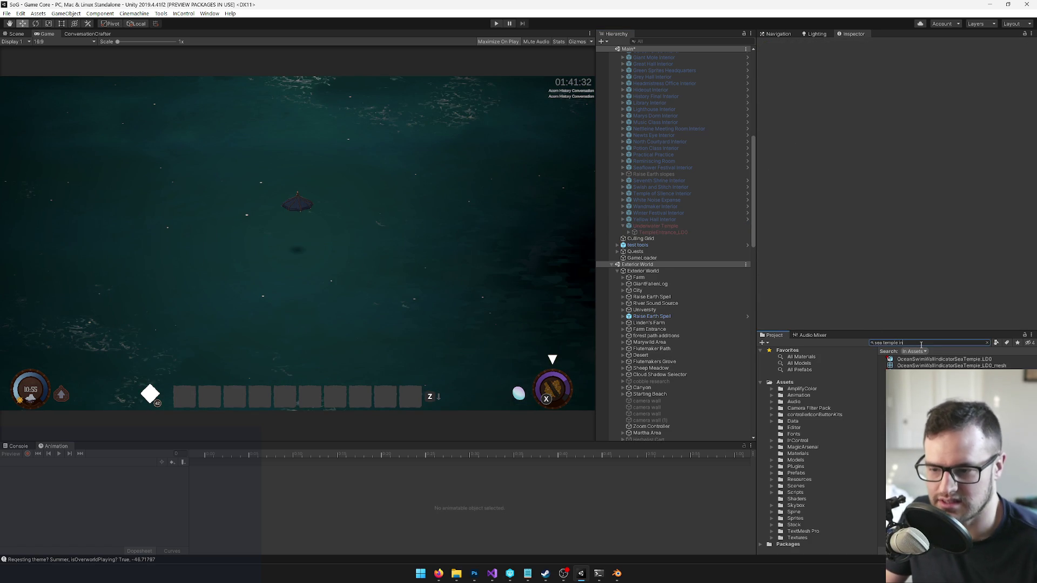
{"action": "left_click", "coordinate": [940, 365]}
{"action": "left_click_drag", "start_coordinate": [940, 366], "coordinate": [673, 239]}
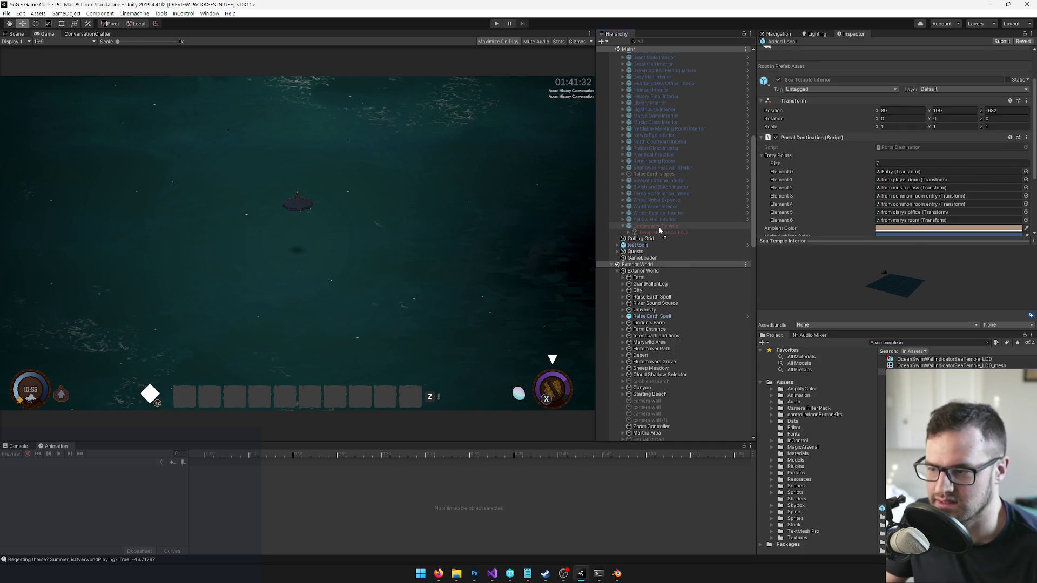
Step: Zero the Sea Temple Interior's position so it sits at the temple's spot
{"action": "left_click", "coordinate": [906, 85]}
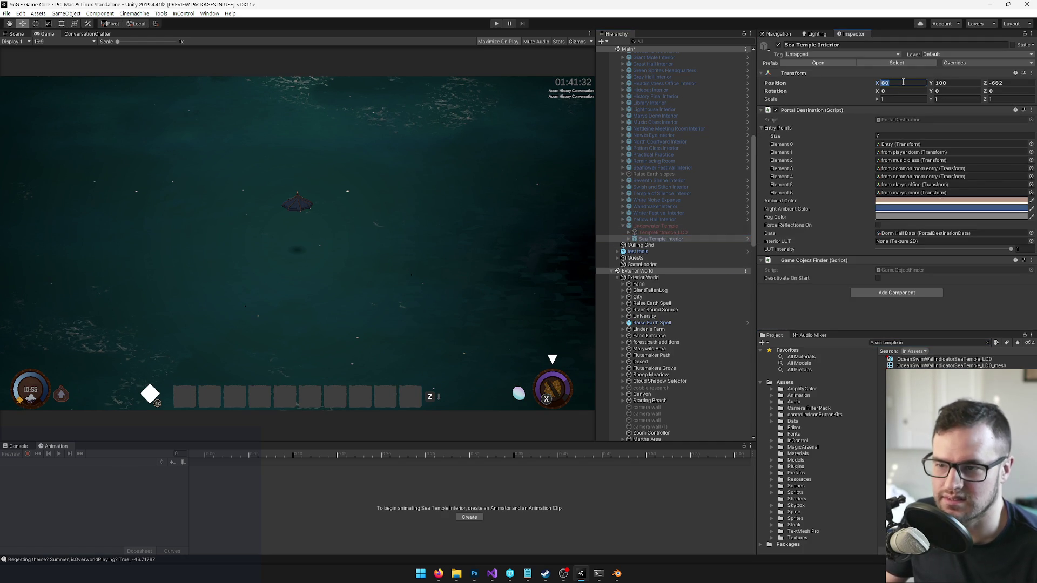
{"action": "type", "text": "0"}
{"action": "key", "text": "Tab"}
{"action": "type", "text": "0"}
{"action": "key", "text": "Tab"}
{"action": "type", "text": "0"}
{"action": "left_click", "coordinate": [670, 238]}
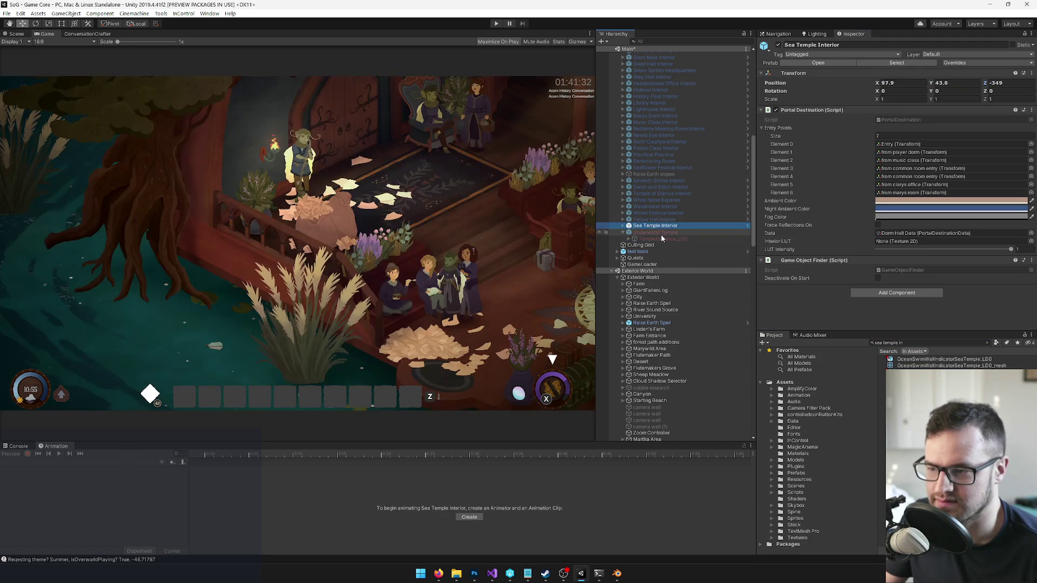
Step: Delete the old Underwater Temple, keep Sea Temple Interior selected and stop play mode
{"action": "left_click", "coordinate": [662, 232]}
{"action": "key", "text": "Delete"}
{"action": "left_click", "coordinate": [659, 226]}
{"action": "left_click", "coordinate": [15, 35]}
{"action": "left_click", "coordinate": [16, 34]}
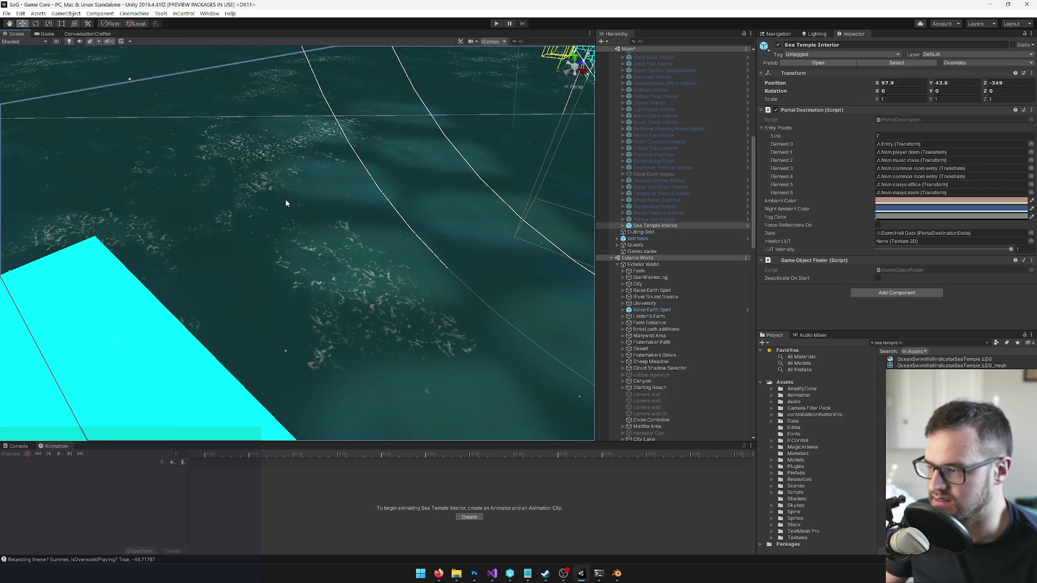
{"action": "scroll", "coordinate": [286, 201], "scroll_direction": "down", "scroll_amount": 5}
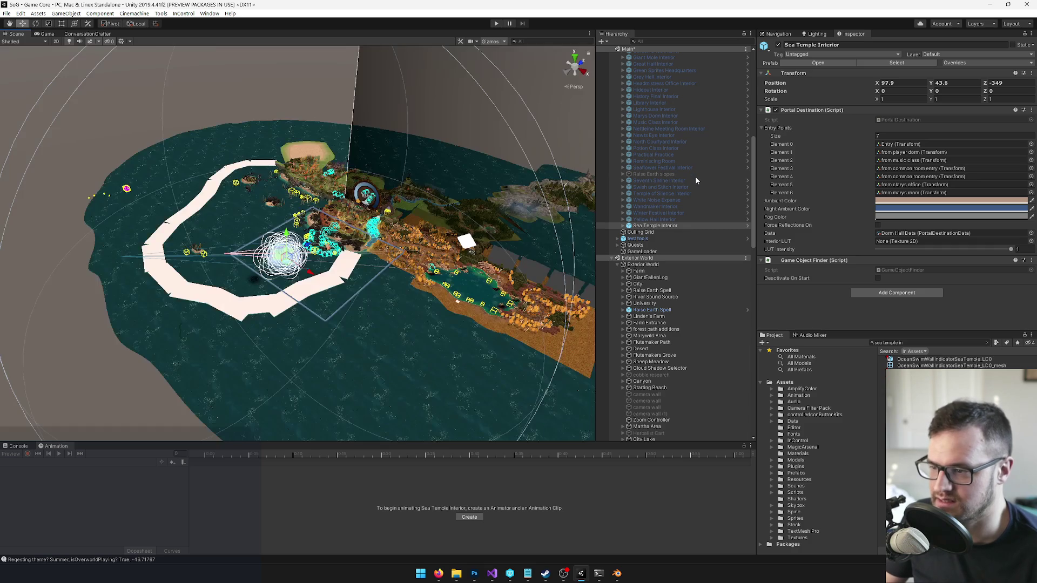
{"action": "scroll", "coordinate": [692, 179], "scroll_direction": "up", "scroll_amount": 5}
{"action": "scroll", "coordinate": [692, 179], "scroll_direction": "up", "scroll_amount": 3}
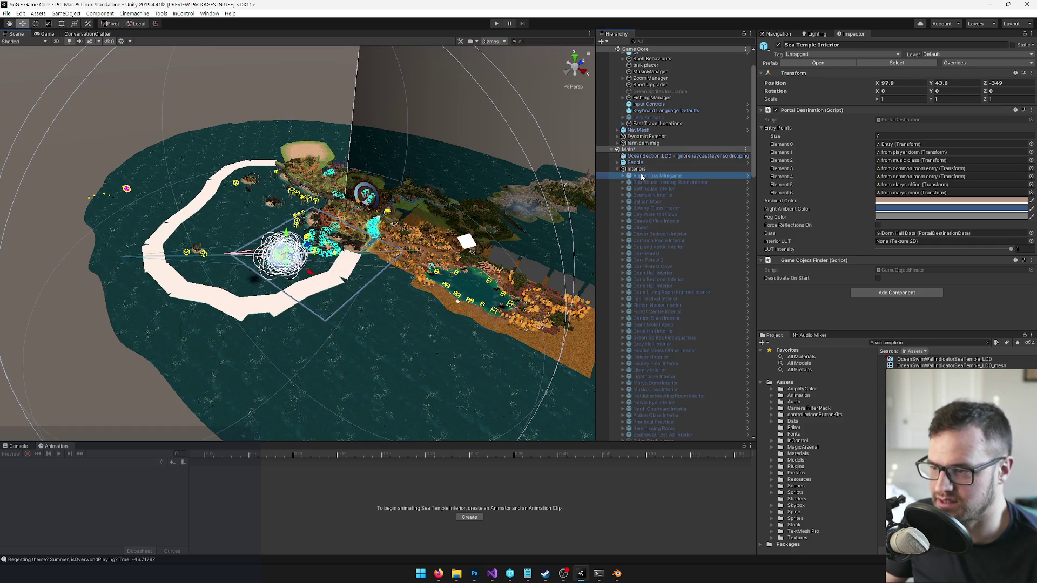
Step: Toggle all Interiors children off and back on, then select Sea Temple Interior at 97.9, 43.6, -349
{"action": "left_click", "coordinate": [657, 176]}
{"action": "scroll", "coordinate": [664, 205], "scroll_direction": "down", "scroll_amount": 8}
{"action": "left_click", "coordinate": [653, 292], "text": "shift"}
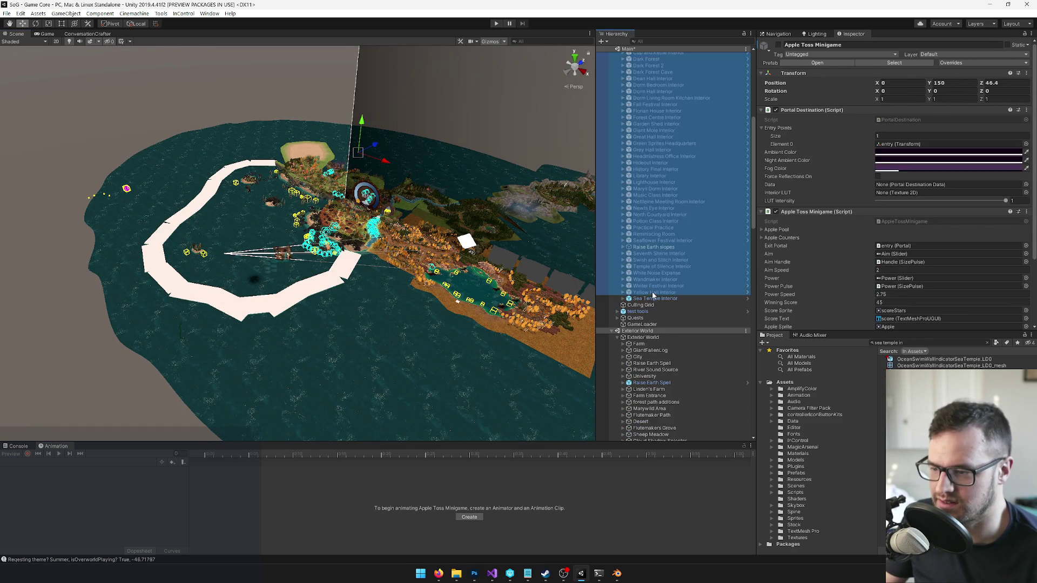
{"action": "left_click", "coordinate": [779, 45]}
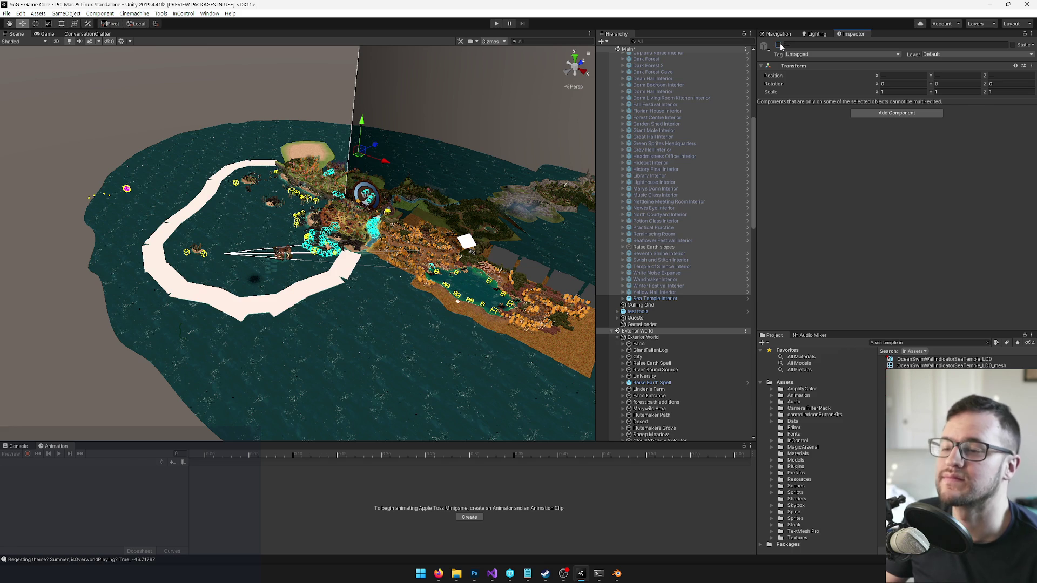
{"action": "left_click", "coordinate": [780, 43]}
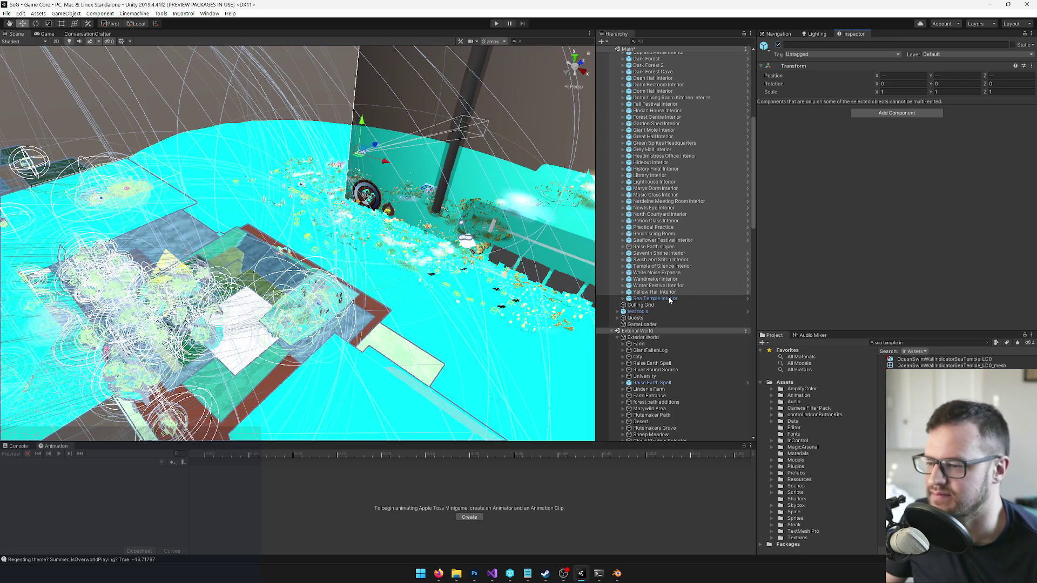
{"action": "left_click", "coordinate": [654, 299]}
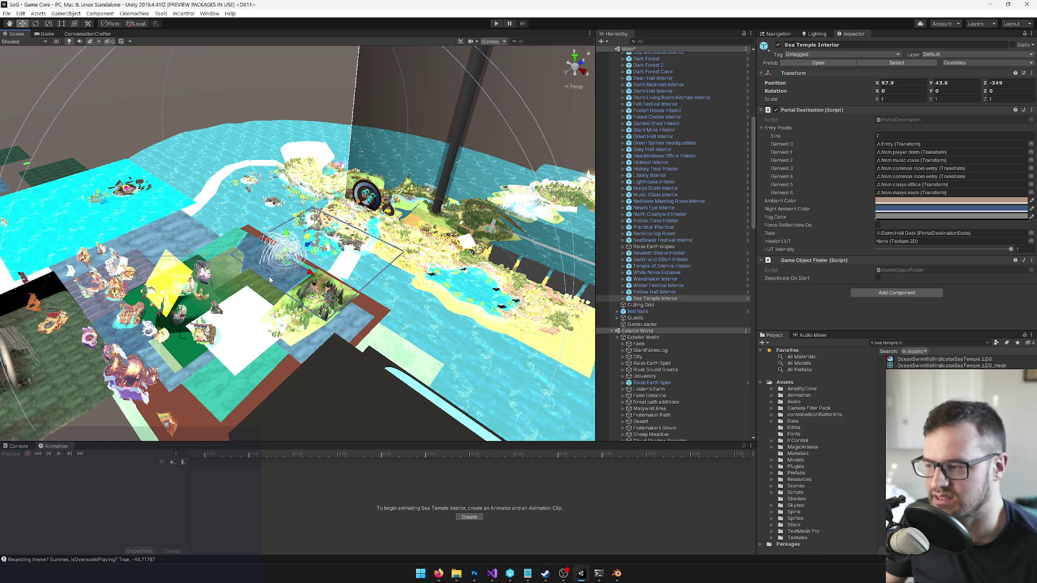
Step: Switch to the move tool and inspect Yellow Hall Interior at -50, 100, -632
{"action": "left_click", "coordinate": [269, 278]}
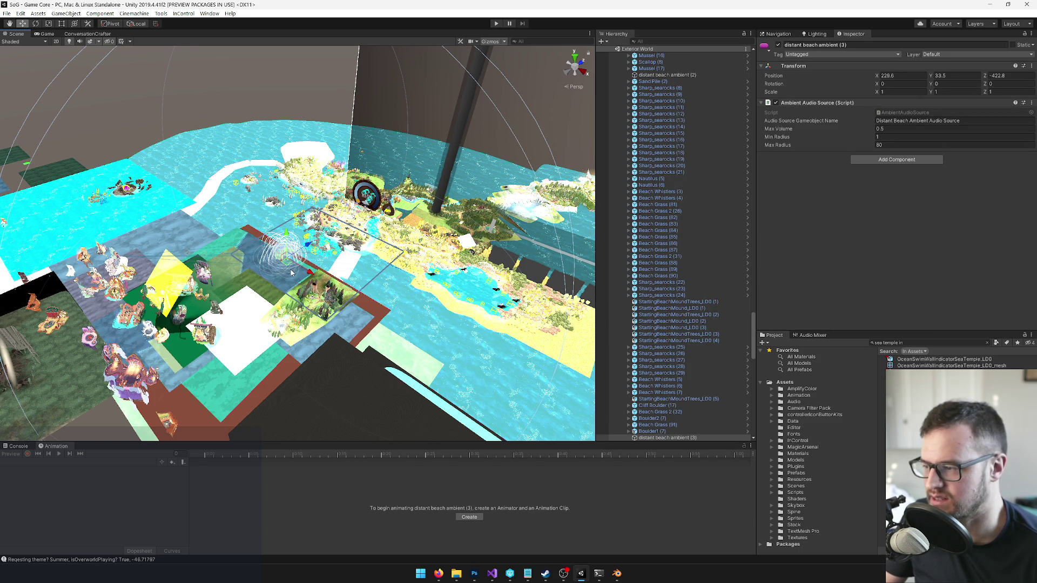
{"action": "key", "text": "w"}
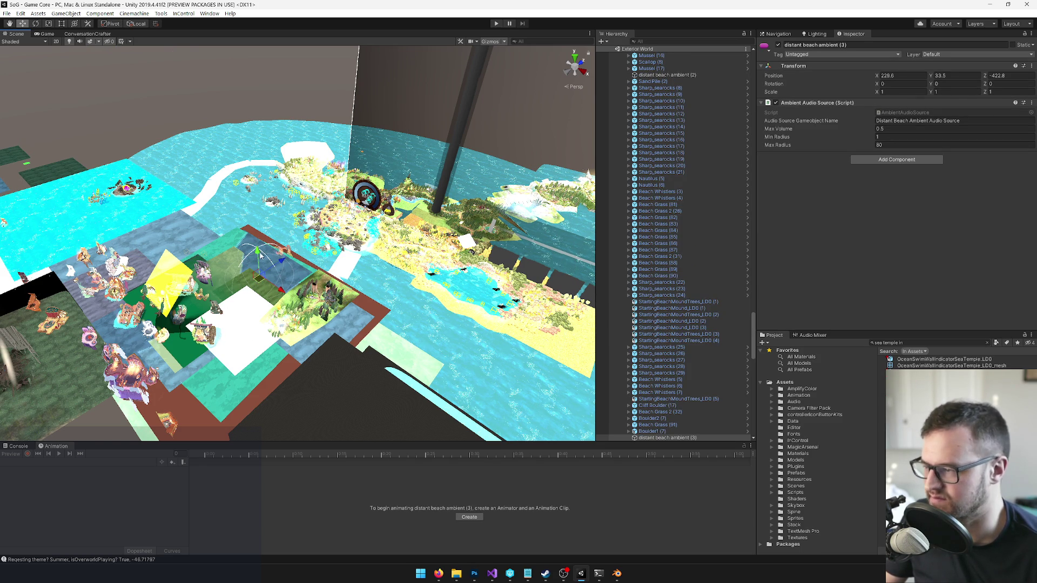
{"action": "scroll", "coordinate": [654, 322], "scroll_direction": "down", "scroll_amount": 3}
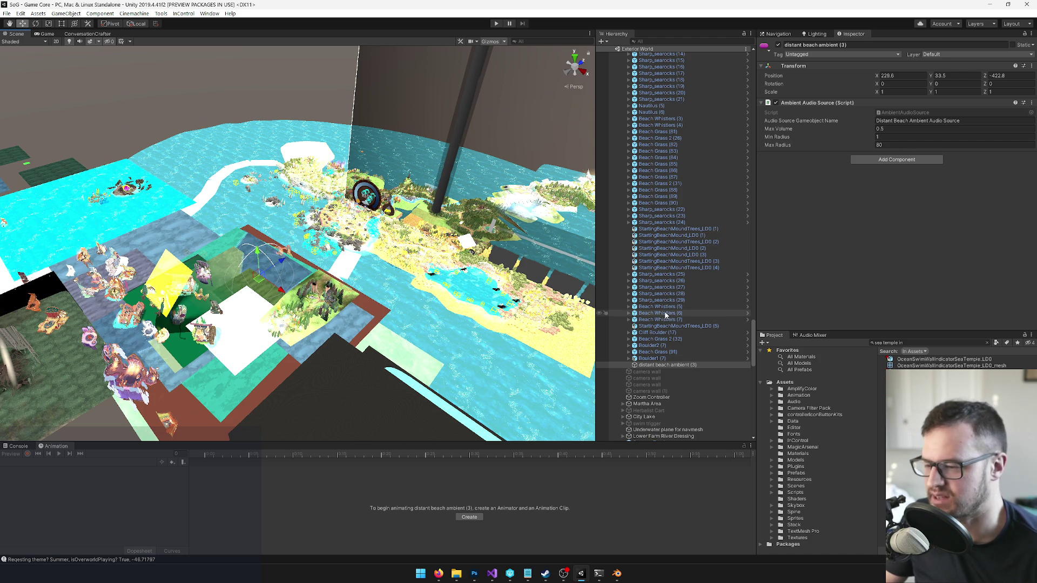
{"action": "left_click", "coordinate": [617, 266]}
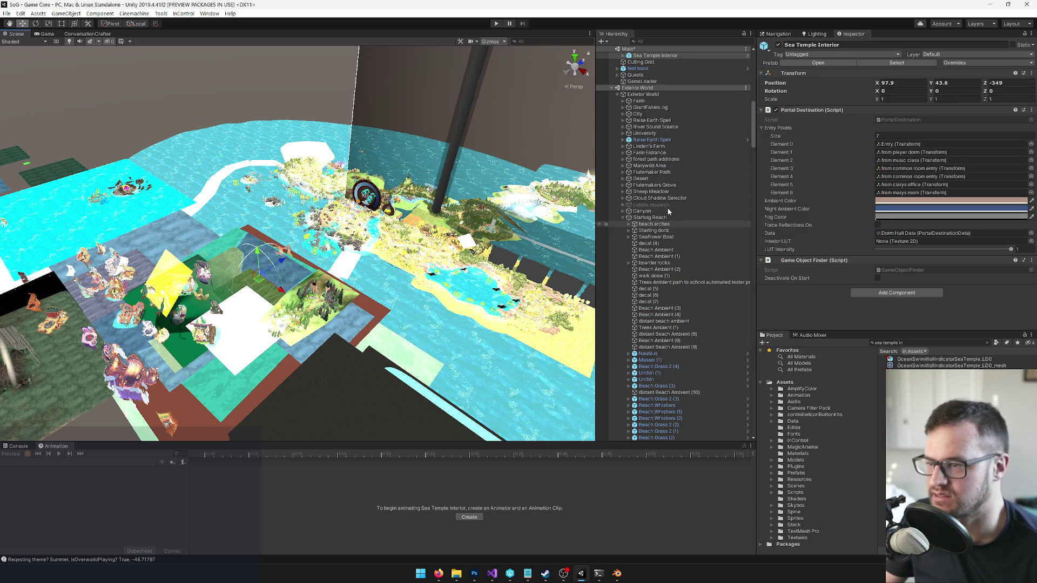
{"action": "left_click", "coordinate": [653, 104]}
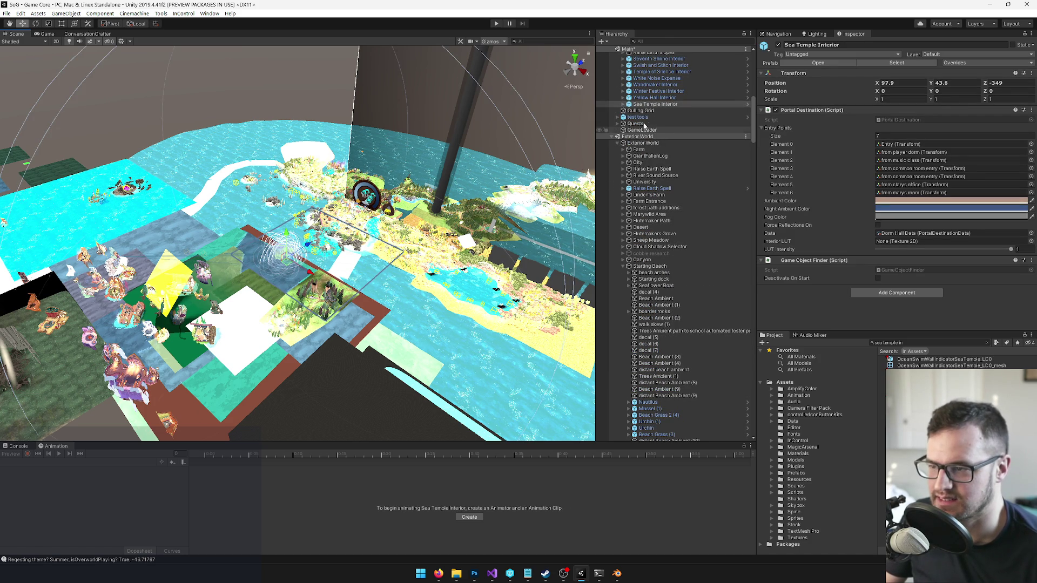
{"action": "left_click", "coordinate": [648, 99]}
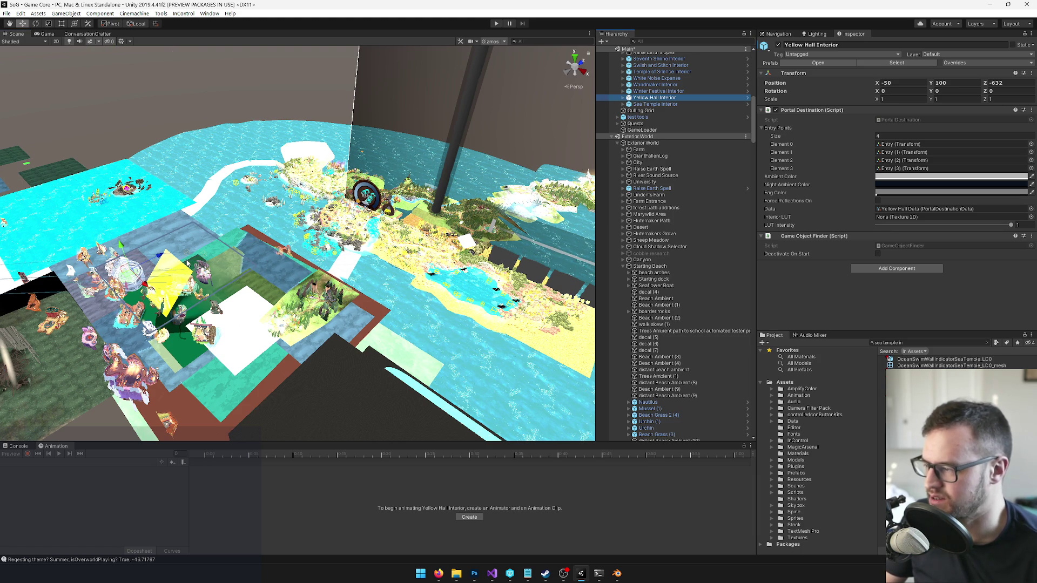
{"action": "scroll", "coordinate": [243, 278], "scroll_direction": "down", "scroll_amount": 3}
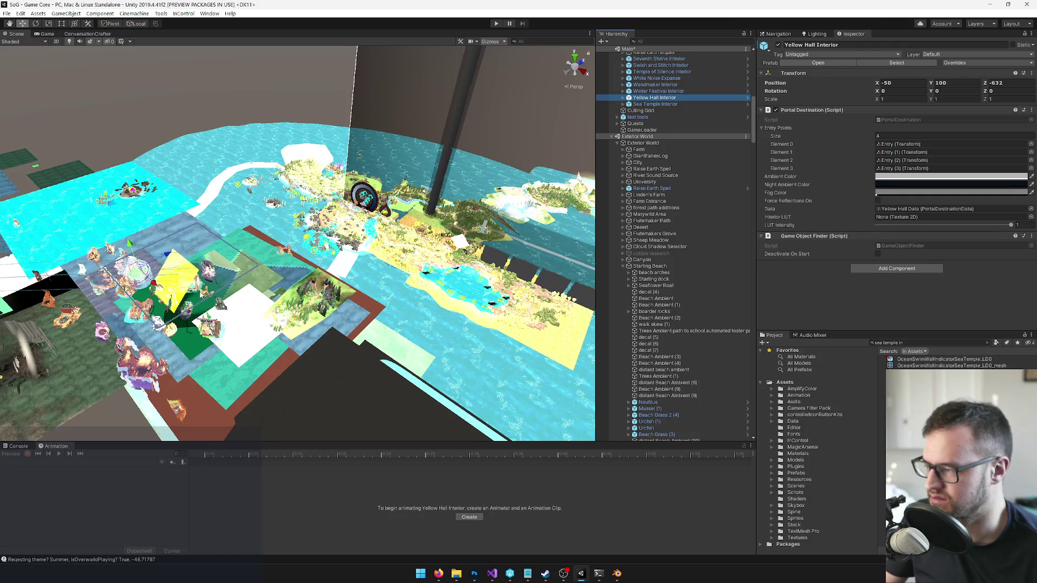
{"action": "scroll", "coordinate": [243, 278], "scroll_direction": "down", "scroll_amount": 3}
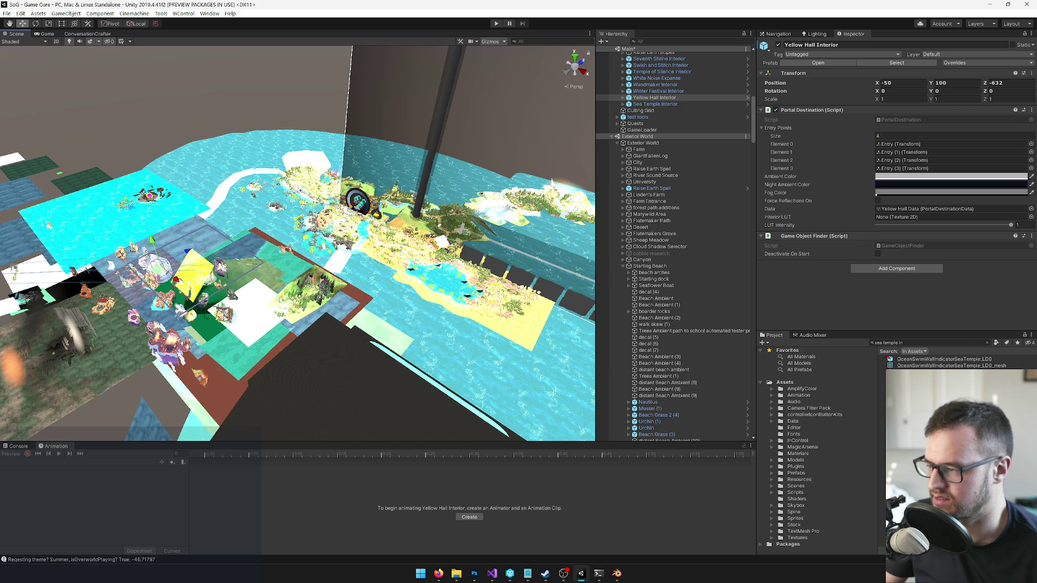
Step: Compare Swish and Stitch and Yellow Hall positions, then deactivate all interior objects
{"action": "left_click", "coordinate": [221, 267]}
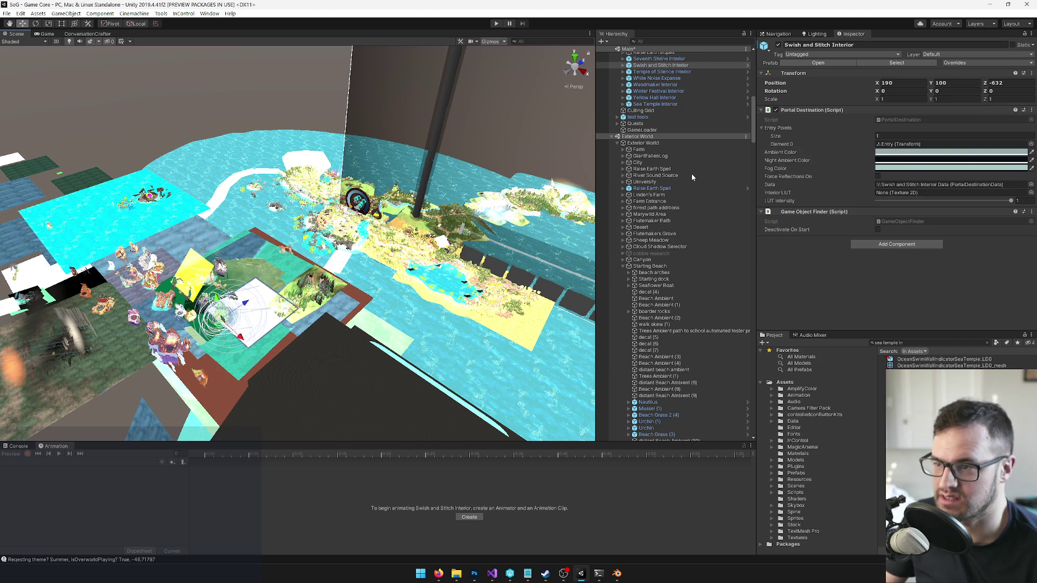
{"action": "scroll", "coordinate": [691, 173], "scroll_direction": "up", "scroll_amount": 2}
{"action": "scroll", "coordinate": [691, 174], "scroll_direction": "up", "scroll_amount": 2}
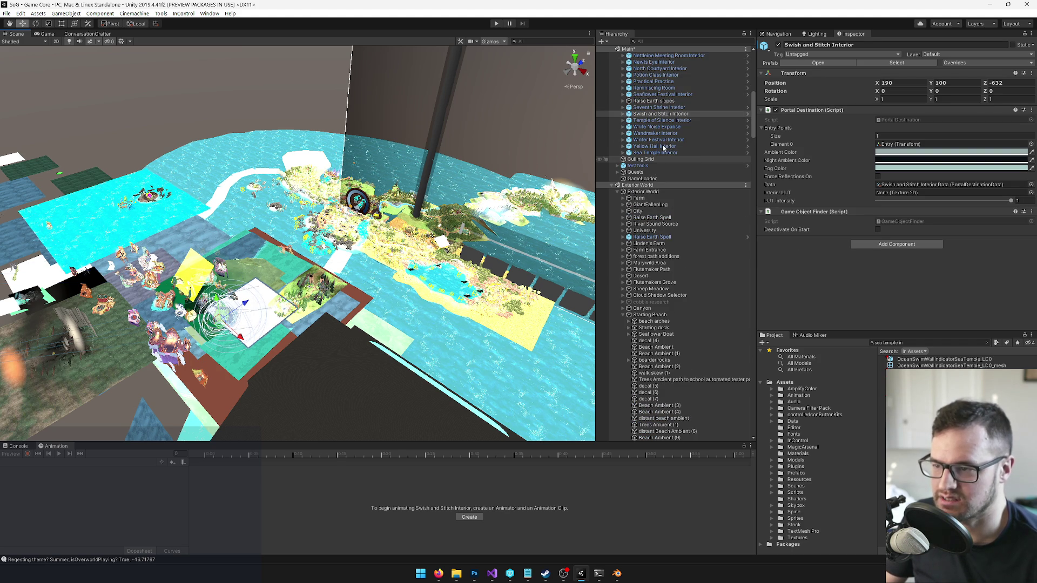
{"action": "left_click", "coordinate": [661, 147]}
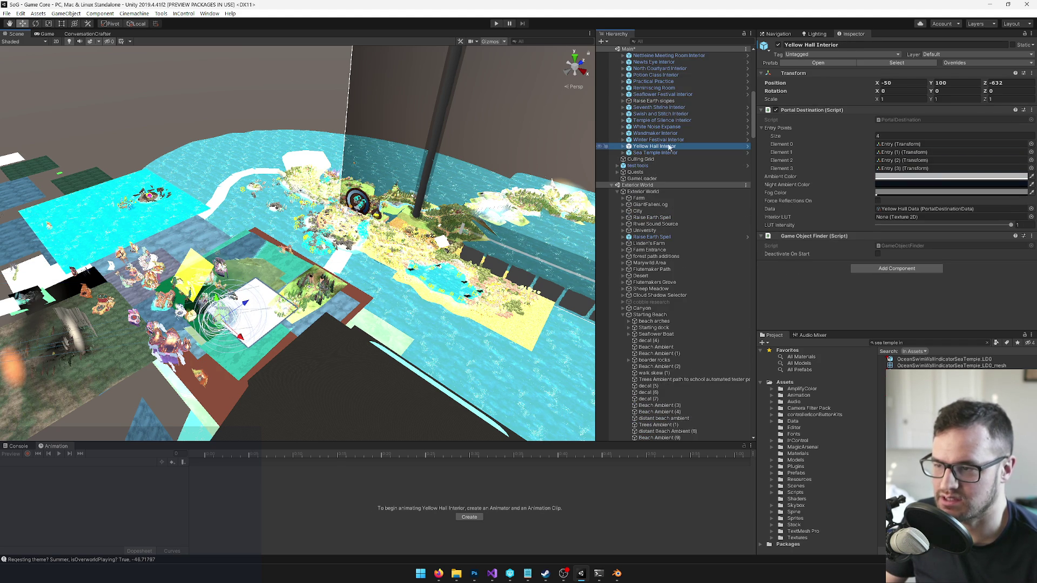
{"action": "scroll", "coordinate": [673, 145], "scroll_direction": "up", "scroll_amount": 3}
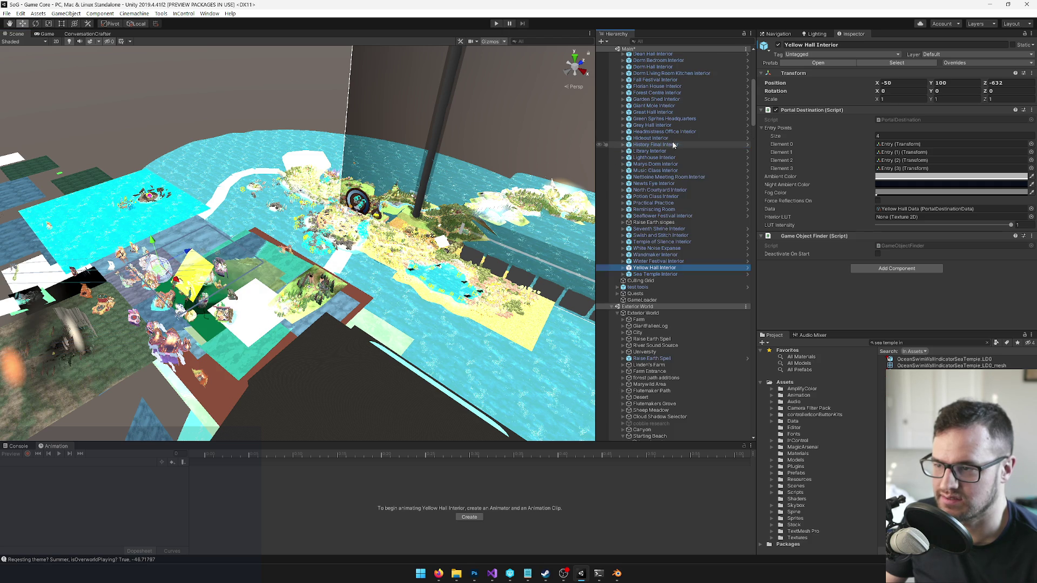
{"action": "scroll", "coordinate": [660, 106], "scroll_direction": "up", "scroll_amount": 3}
{"action": "scroll", "coordinate": [658, 117], "scroll_direction": "up", "scroll_amount": 5}
{"action": "scroll", "coordinate": [658, 119], "scroll_direction": "up", "scroll_amount": 5}
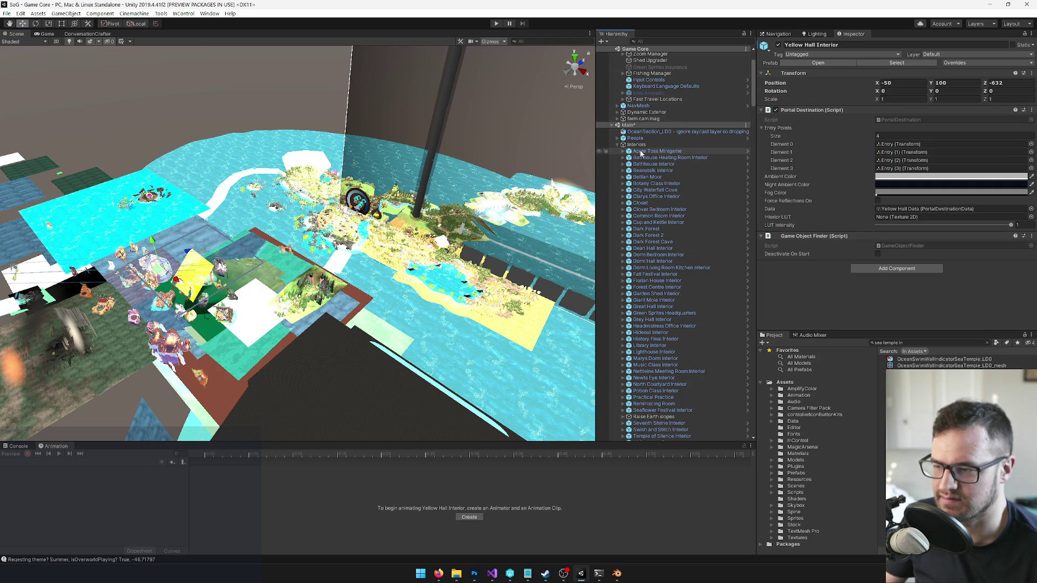
{"action": "left_click", "coordinate": [640, 152], "text": "shift"}
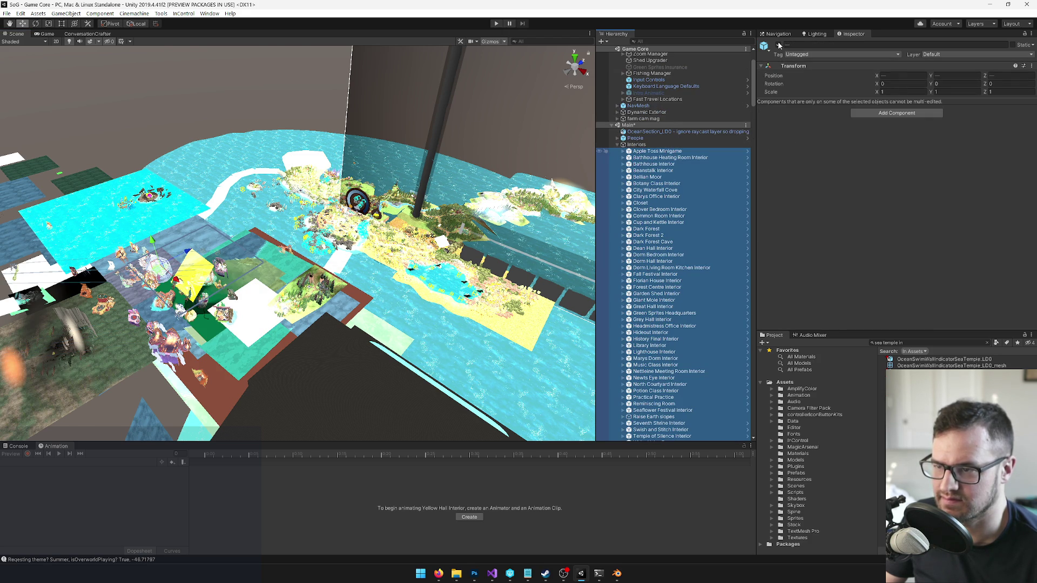
{"action": "left_click", "coordinate": [765, 46]}
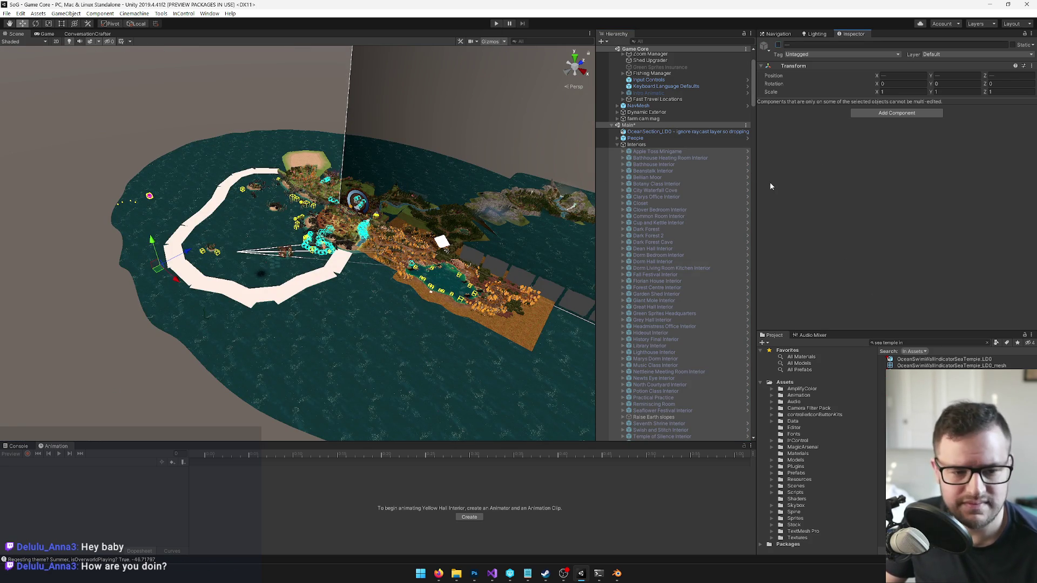
{"action": "scroll", "coordinate": [684, 212], "scroll_direction": "down", "scroll_amount": 5}
{"action": "scroll", "coordinate": [681, 211], "scroll_direction": "down", "scroll_amount": 1}
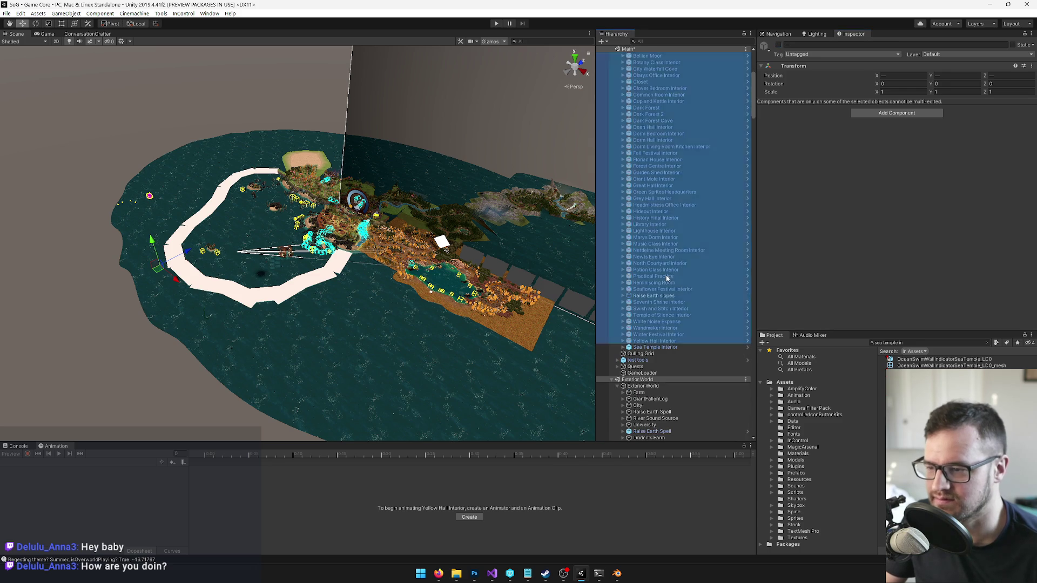
Step: Re-enable Swish and Stitch Interior alone so it shows in the scene
{"action": "left_click", "coordinate": [680, 278]}
{"action": "scroll", "coordinate": [680, 282], "scroll_direction": "down", "scroll_amount": 1}
{"action": "left_click", "coordinate": [650, 282]}
{"action": "left_click", "coordinate": [767, 46]}
{"action": "left_click_drag", "start_coordinate": [339, 283], "coordinate": [340, 292]}
Step: Drag Sea Temple Interior out over the ocean beside Swish and Stitch Interior and raise it higher
{"action": "left_click", "coordinate": [655, 322]}
{"action": "mouse_move", "coordinate": [324, 243]}
{"action": "left_mouse_down"}
{"action": "mouse_move", "coordinate": [307, 334]}
{"action": "mouse_move", "coordinate": [328, 361]}
{"action": "left_mouse_up"}
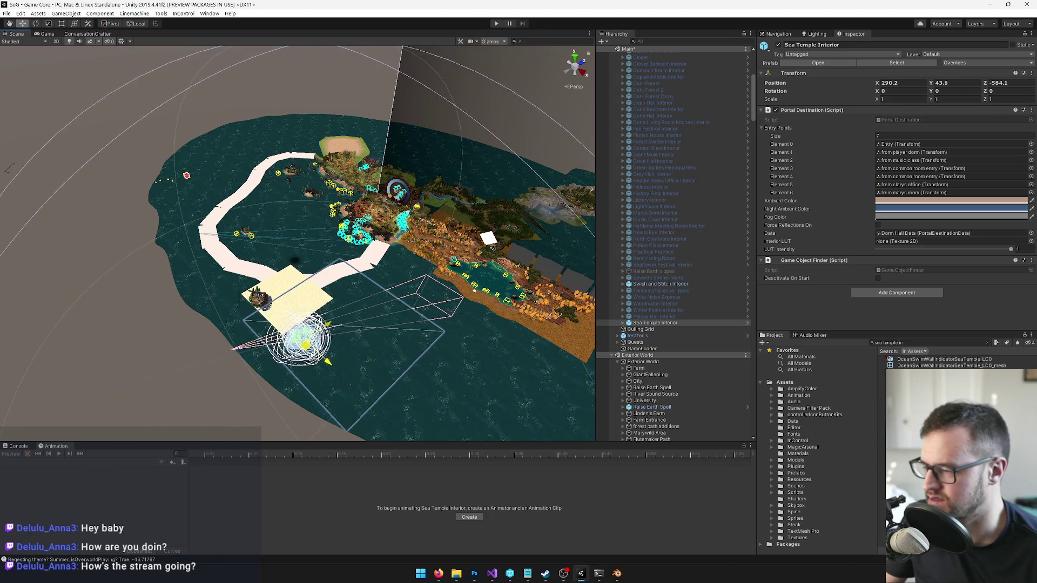
{"action": "mouse_move", "coordinate": [413, 271]}
{"action": "left_mouse_down"}
{"action": "mouse_move", "coordinate": [411, 221]}
{"action": "mouse_move", "coordinate": [390, 243]}
{"action": "left_mouse_up"}
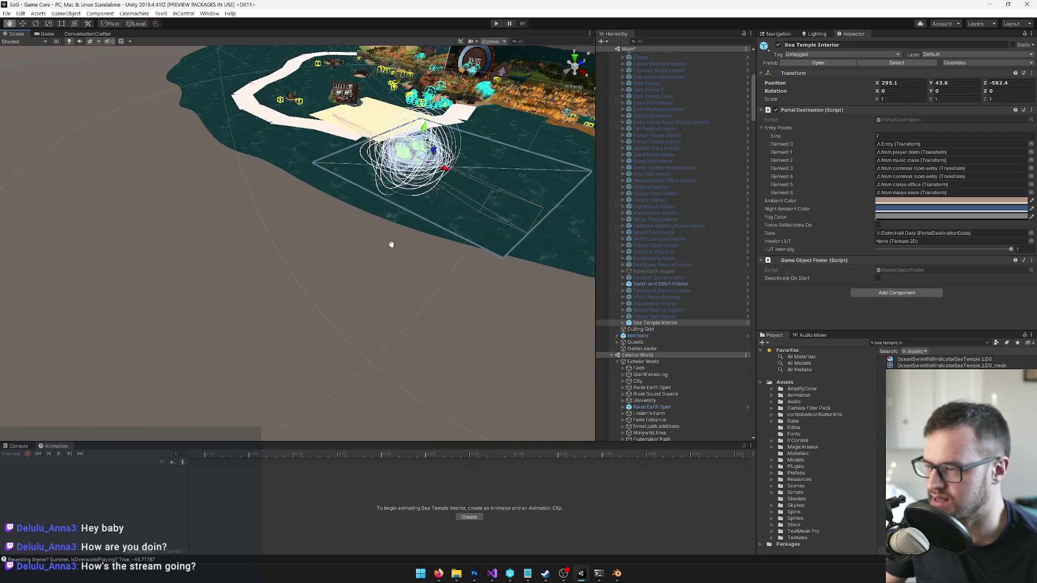
{"action": "scroll", "coordinate": [389, 226], "scroll_direction": "up", "scroll_amount": 2}
{"action": "left_click_drag", "start_coordinate": [409, 188], "coordinate": [413, 158]}
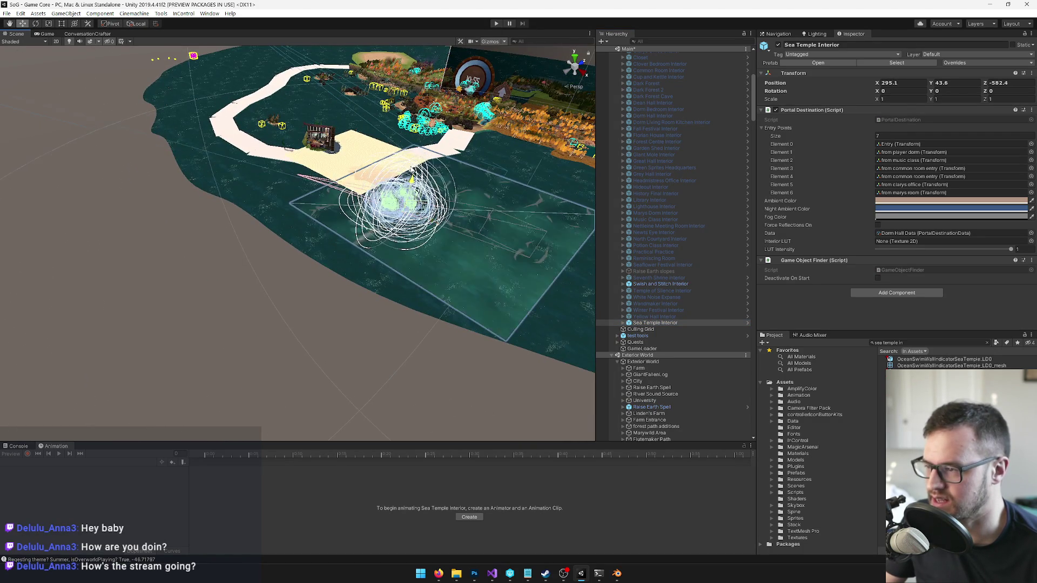
{"action": "left_click", "coordinate": [657, 283]}
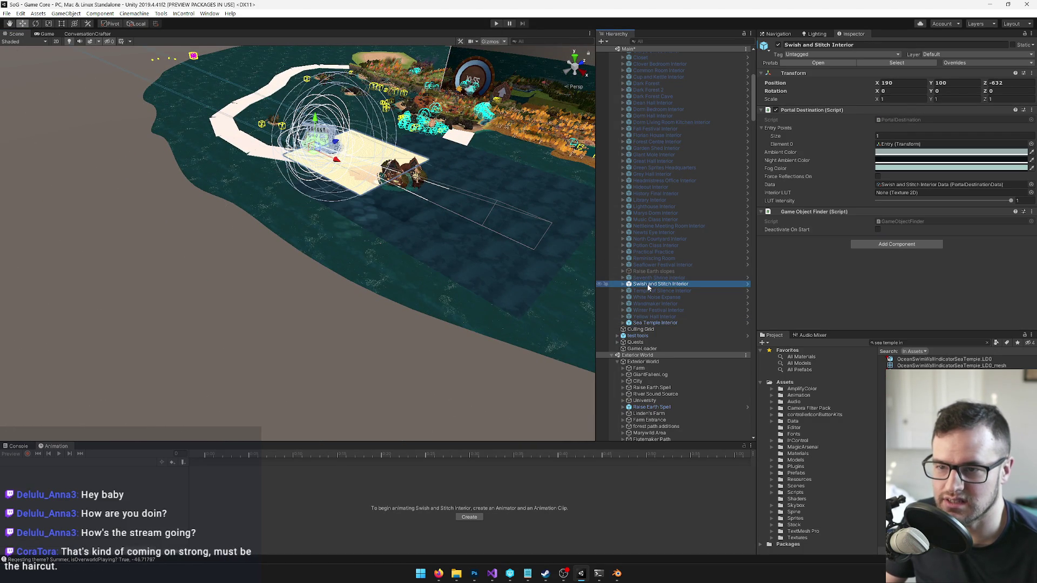
{"action": "left_click", "coordinate": [655, 323]}
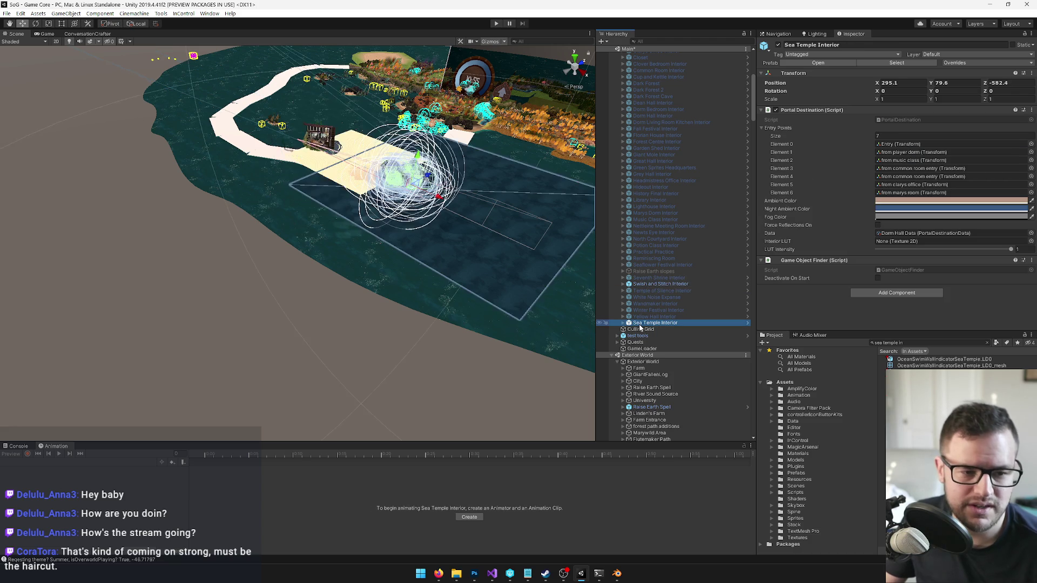
{"action": "mouse_move", "coordinate": [292, 243]}
{"action": "left_mouse_down", "text": "alt"}
{"action": "mouse_move", "coordinate": [270, 262]}
{"action": "mouse_move", "coordinate": [274, 235]}
{"action": "left_mouse_up", "text": "alt"}
{"action": "scroll", "coordinate": [275, 233], "scroll_direction": "up", "scroll_amount": 2}
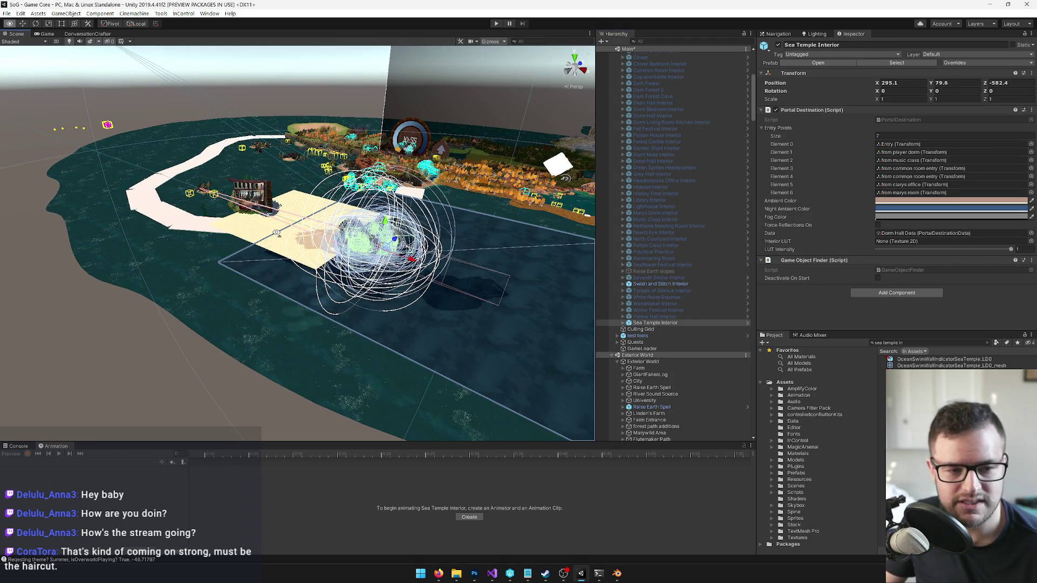
{"action": "scroll", "coordinate": [275, 233], "scroll_direction": "up", "scroll_amount": 2}
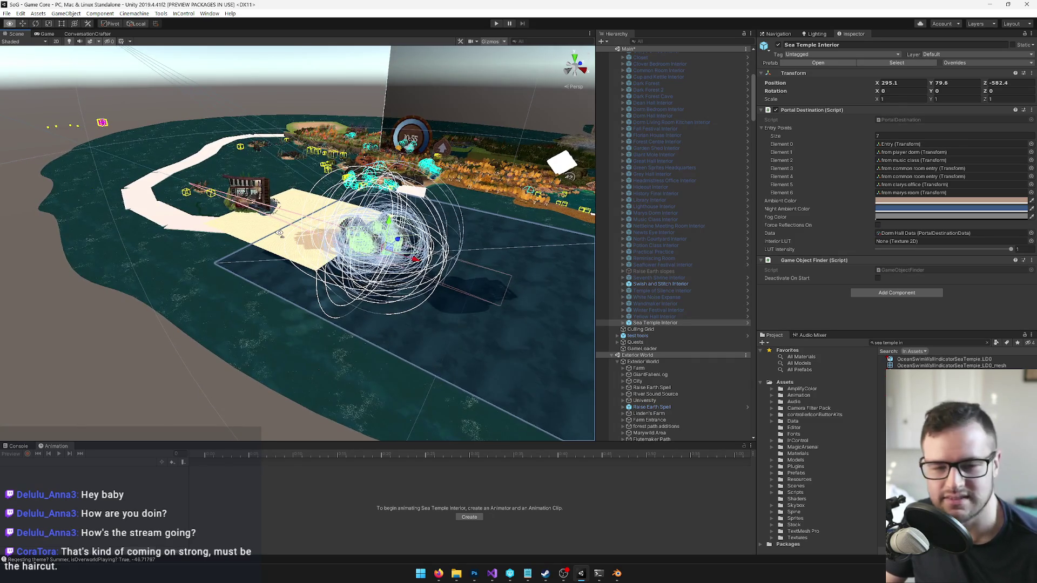
{"action": "scroll", "coordinate": [276, 234], "scroll_direction": "up", "scroll_amount": 2}
Step: Set Sea Temple Interior's Y to 100 and slide it further along X across the ocean
{"action": "left_click", "coordinate": [943, 82]}
{"action": "type", "text": "100"}
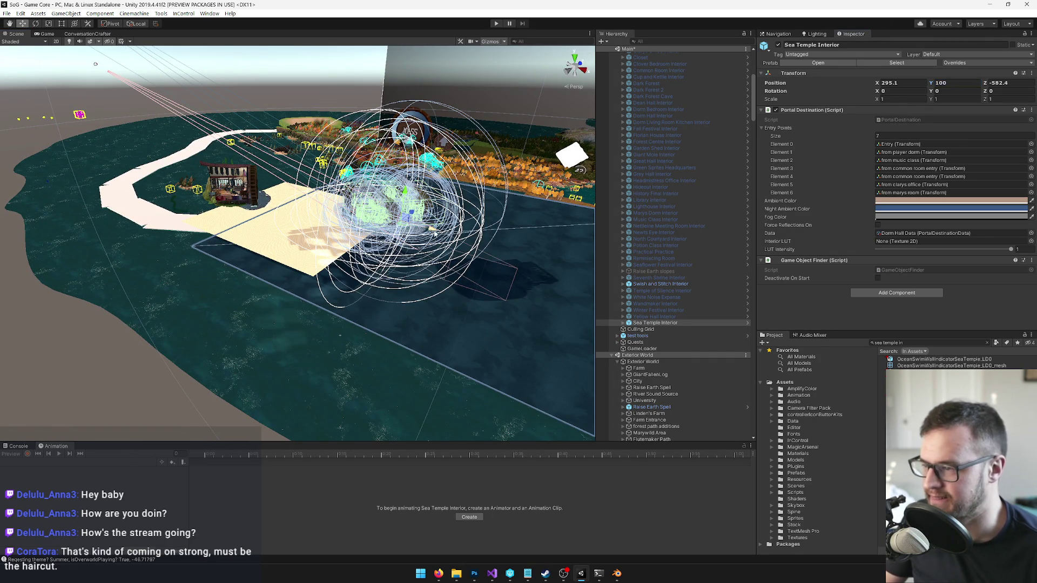
{"action": "left_click_drag", "start_coordinate": [432, 231], "coordinate": [515, 254]}
{"action": "left_click_drag", "start_coordinate": [361, 236], "coordinate": [247, 258]}
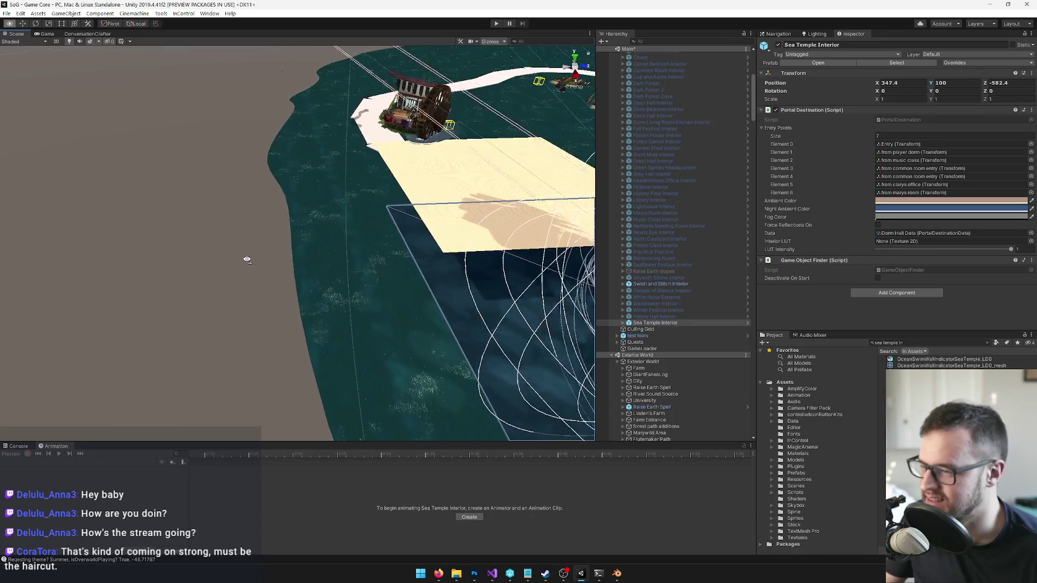
{"action": "scroll", "coordinate": [248, 259], "scroll_direction": "down", "scroll_amount": 4}
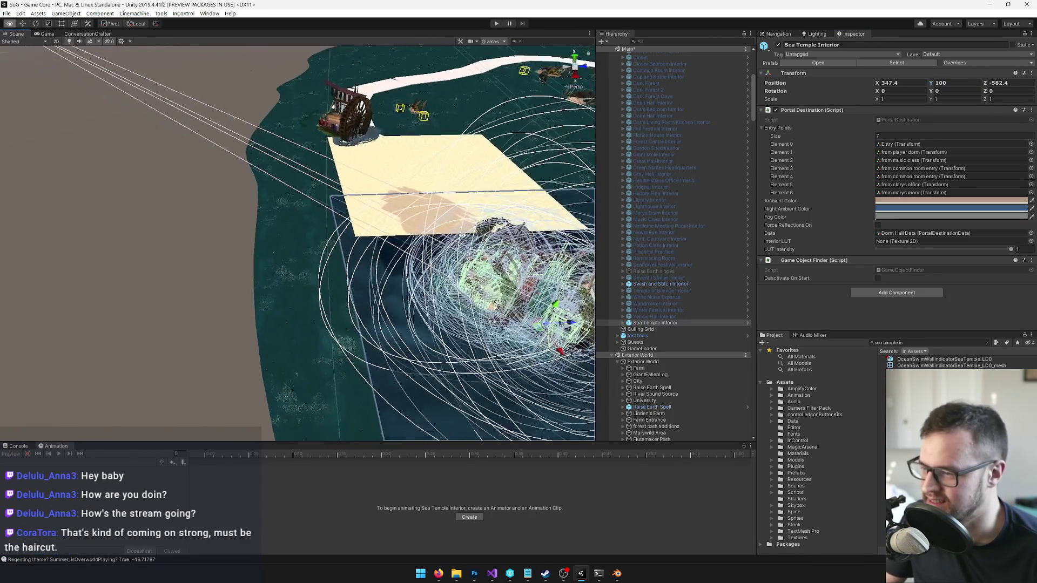
{"action": "left_click_drag", "start_coordinate": [365, 284], "coordinate": [309, 228]}
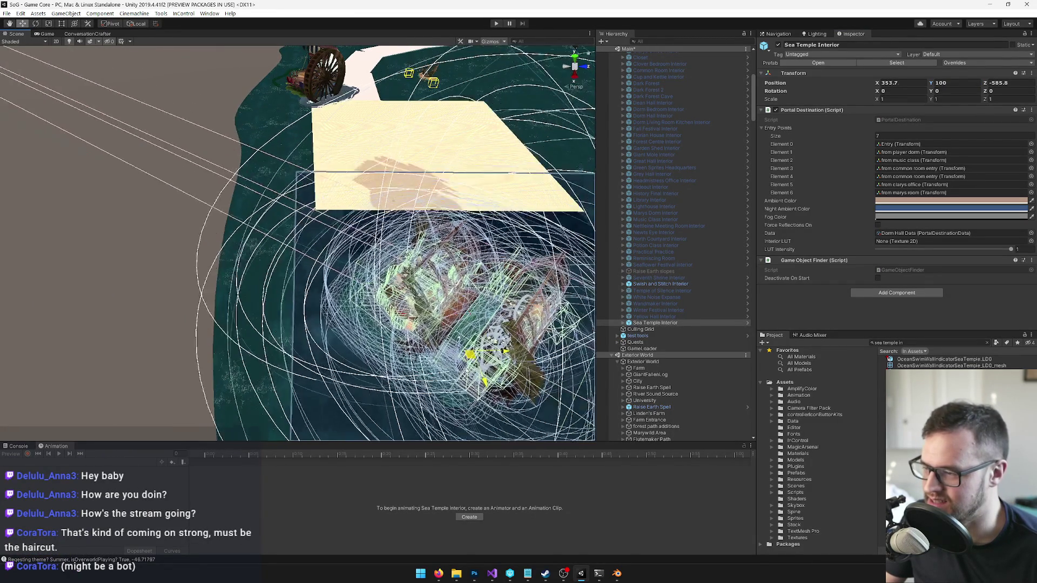
{"action": "left_click_drag", "start_coordinate": [325, 243], "coordinate": [268, 276]}
Step: Push Sea Temple Interior out to about 368.4, 100, -589.5 and check it in the Game view
{"action": "left_click_drag", "start_coordinate": [324, 243], "coordinate": [243, 292]}
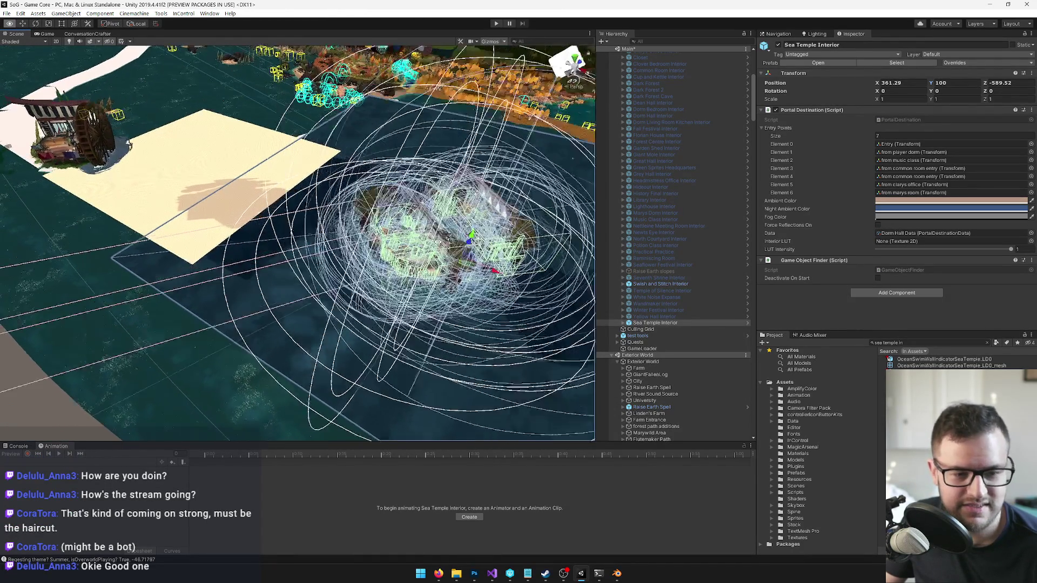
{"action": "left_click_drag", "start_coordinate": [324, 243], "coordinate": [268, 308]}
{"action": "mouse_move", "coordinate": [375, 240]}
{"action": "left_mouse_down"}
{"action": "mouse_move", "coordinate": [387, 239]}
{"action": "mouse_move", "coordinate": [273, 252]}
{"action": "left_mouse_up"}
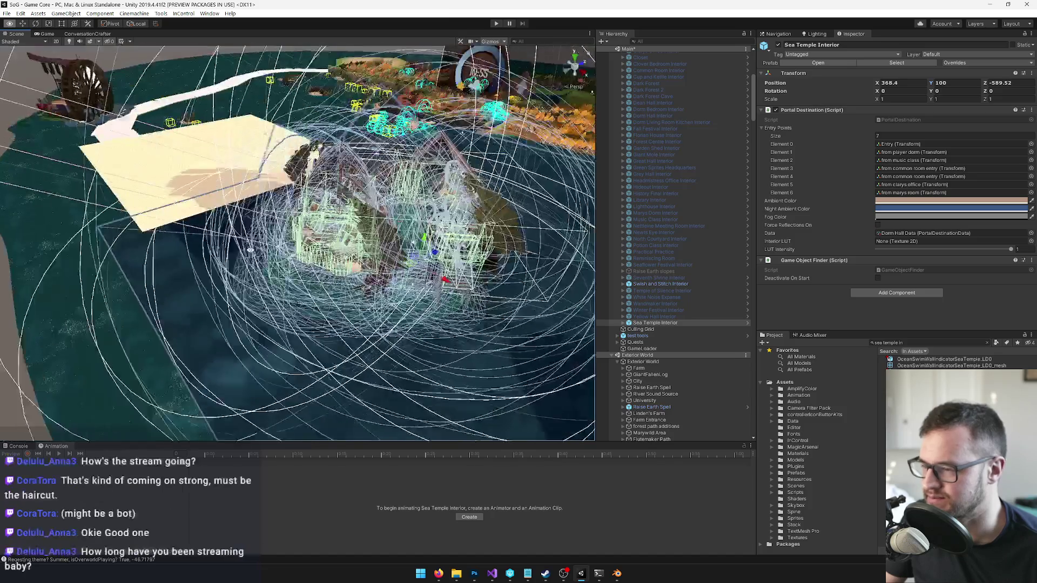
{"action": "scroll", "coordinate": [274, 252], "scroll_direction": "up", "scroll_amount": 8}
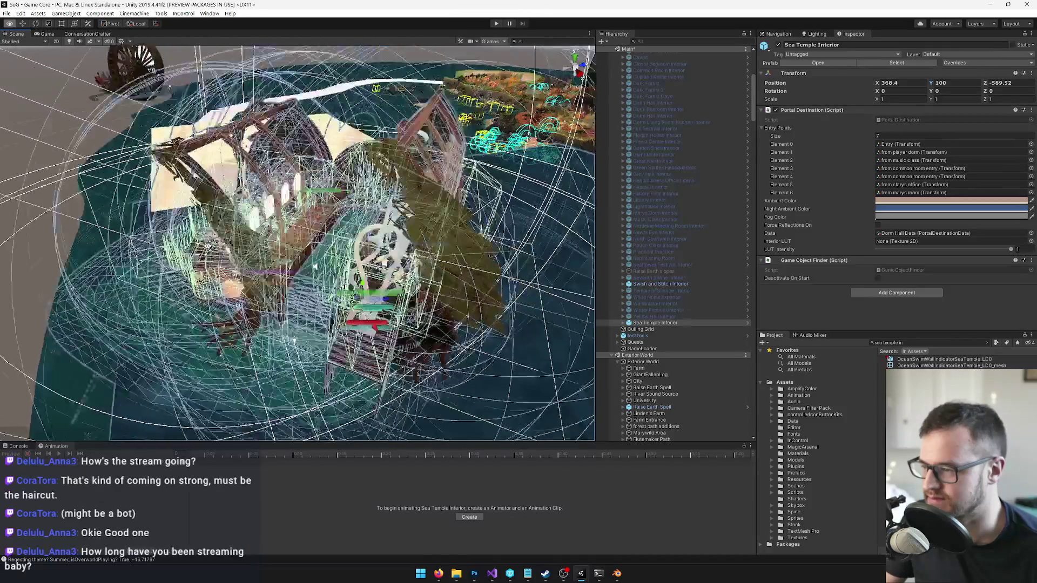
{"action": "scroll", "coordinate": [272, 275], "scroll_direction": "down", "scroll_amount": 8}
{"action": "left_click_drag", "start_coordinate": [273, 275], "coordinate": [344, 240]}
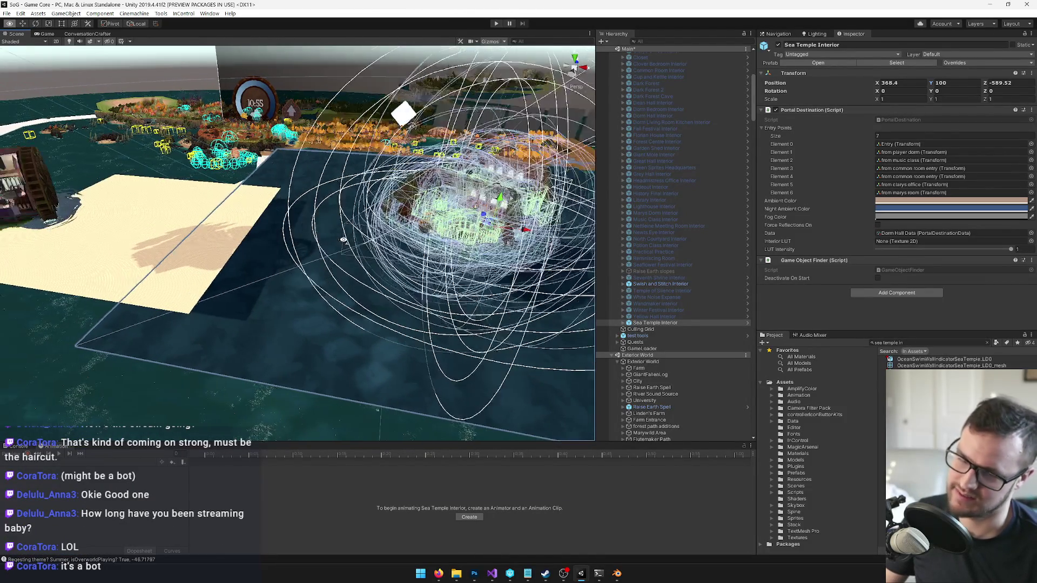
{"action": "left_click_drag", "start_coordinate": [344, 240], "coordinate": [376, 206]}
{"action": "scroll", "coordinate": [348, 231], "scroll_direction": "up", "scroll_amount": 6}
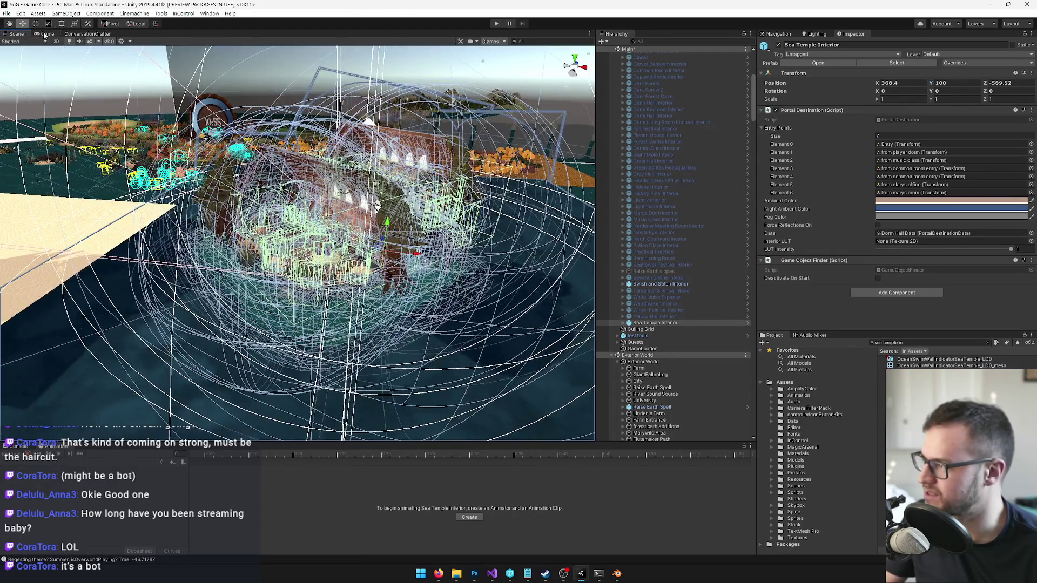
{"action": "left_click", "coordinate": [46, 34]}
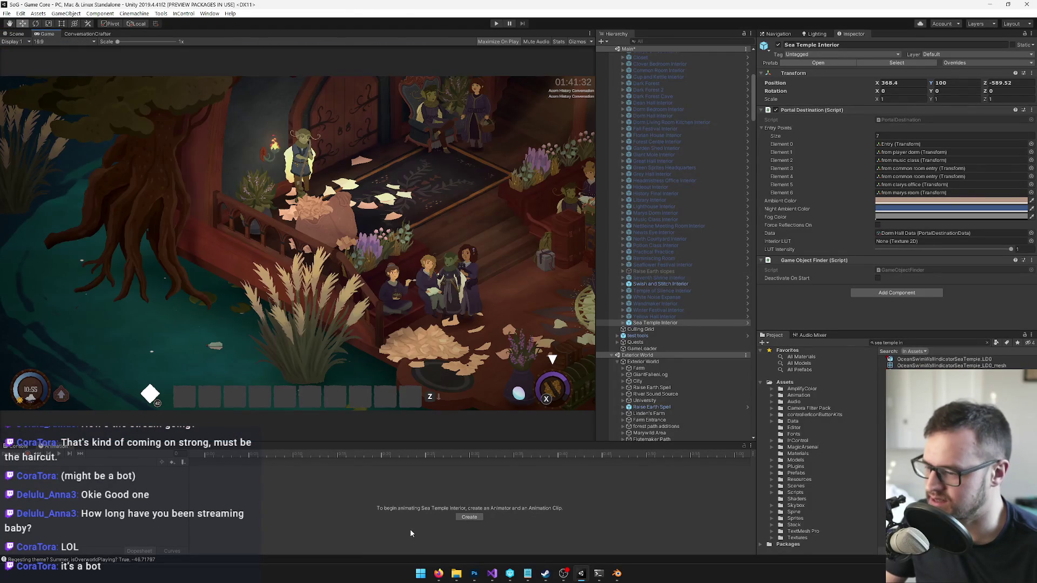
{"action": "mouse_move", "coordinate": [438, 574]}
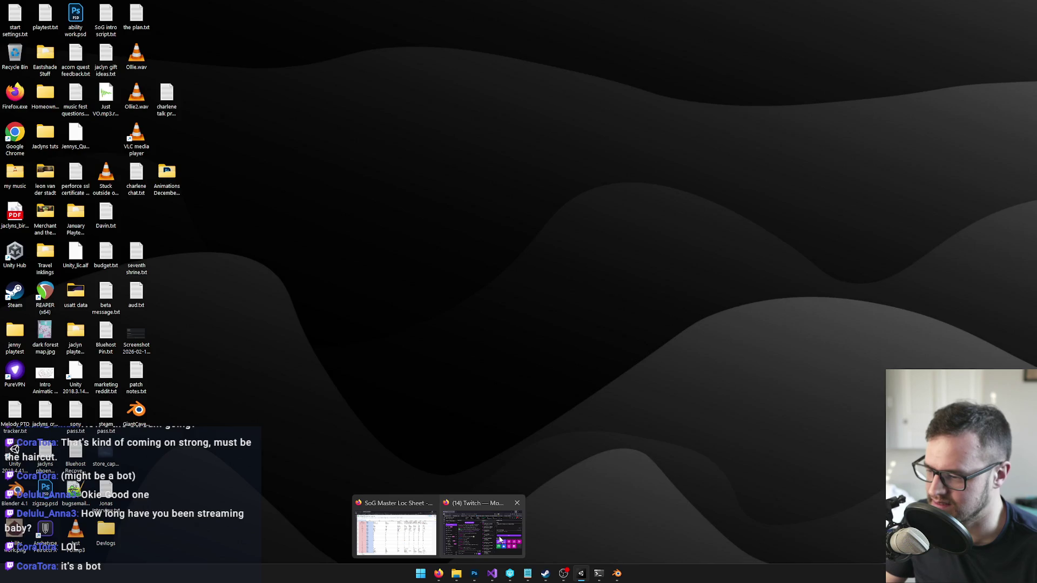
Step: Dismiss the browser taskbar windows and return to Unity's editable Scene view
{"action": "left_click", "coordinate": [395, 531]}
{"action": "right_click", "coordinate": [481, 526]}
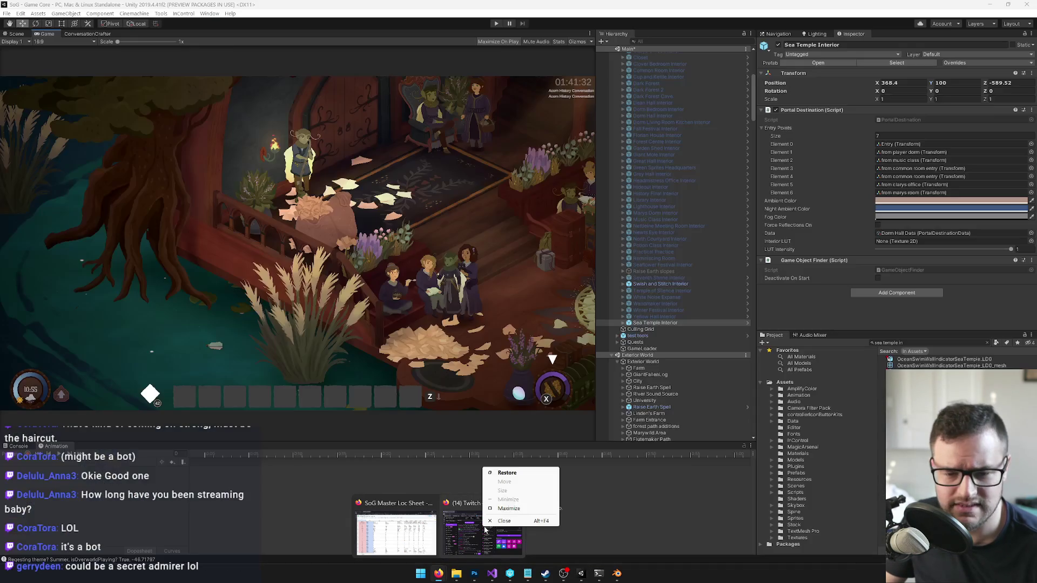
{"action": "left_click", "coordinate": [453, 535]}
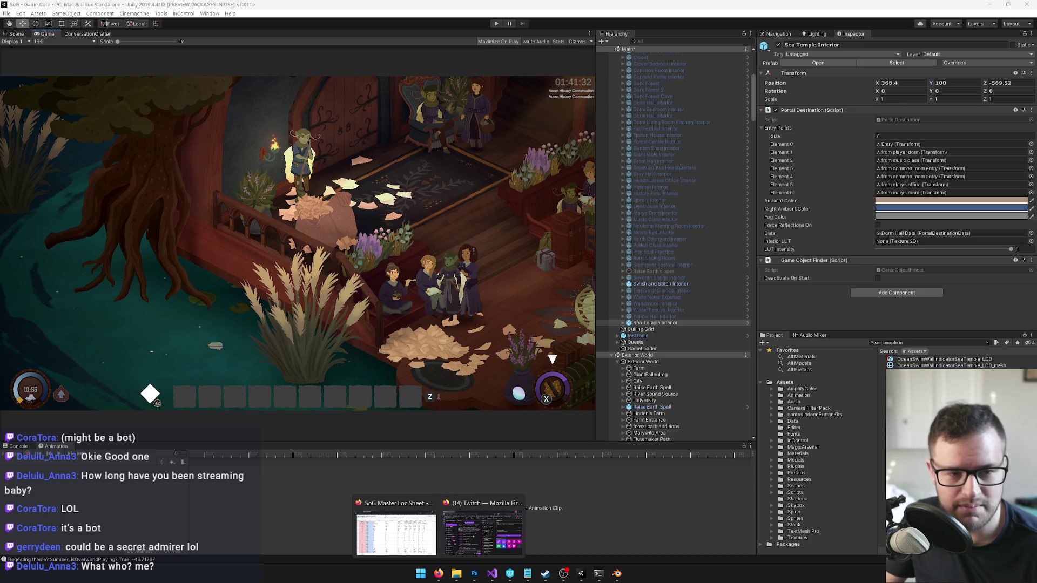
{"action": "left_click", "coordinate": [14, 34]}
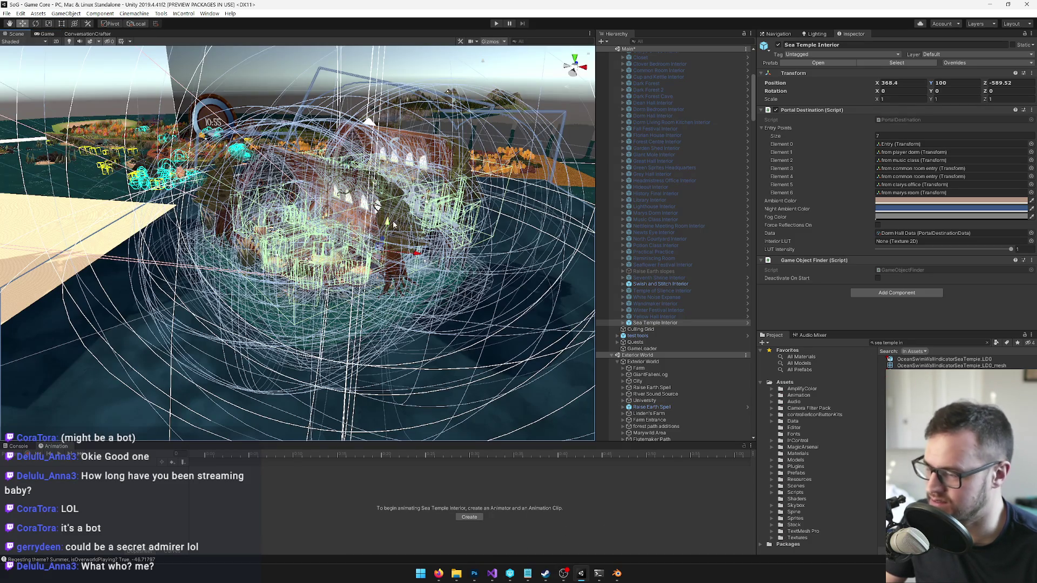
{"action": "left_click_drag", "start_coordinate": [377, 205], "coordinate": [283, 193]}
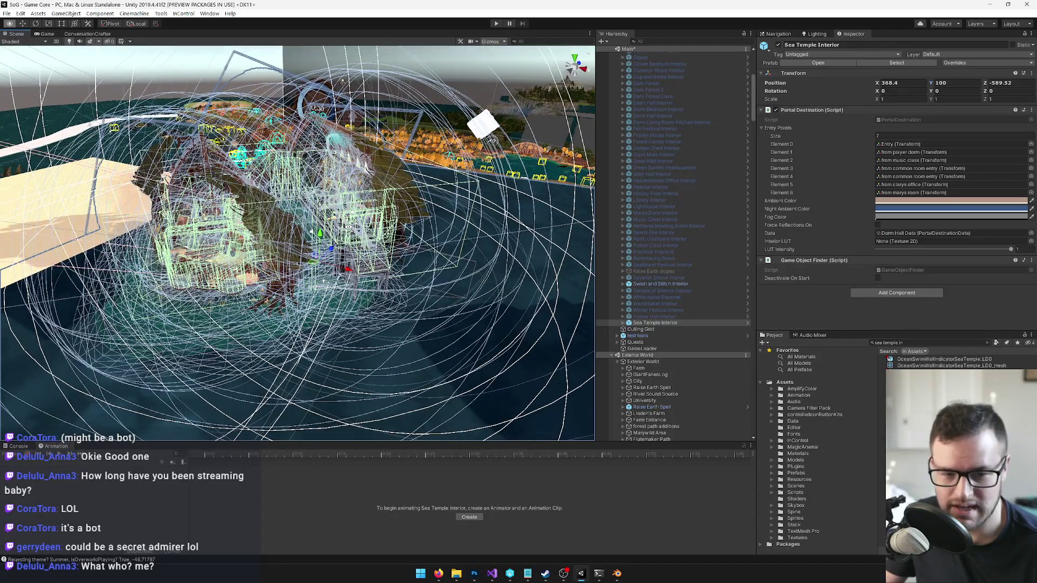
{"action": "scroll", "coordinate": [283, 194], "scroll_direction": "up", "scroll_amount": 5}
{"action": "mouse_move", "coordinate": [345, 308]}
{"action": "left_mouse_down"}
{"action": "mouse_move", "coordinate": [373, 251]}
{"action": "mouse_move", "coordinate": [446, 265]}
{"action": "left_mouse_up"}
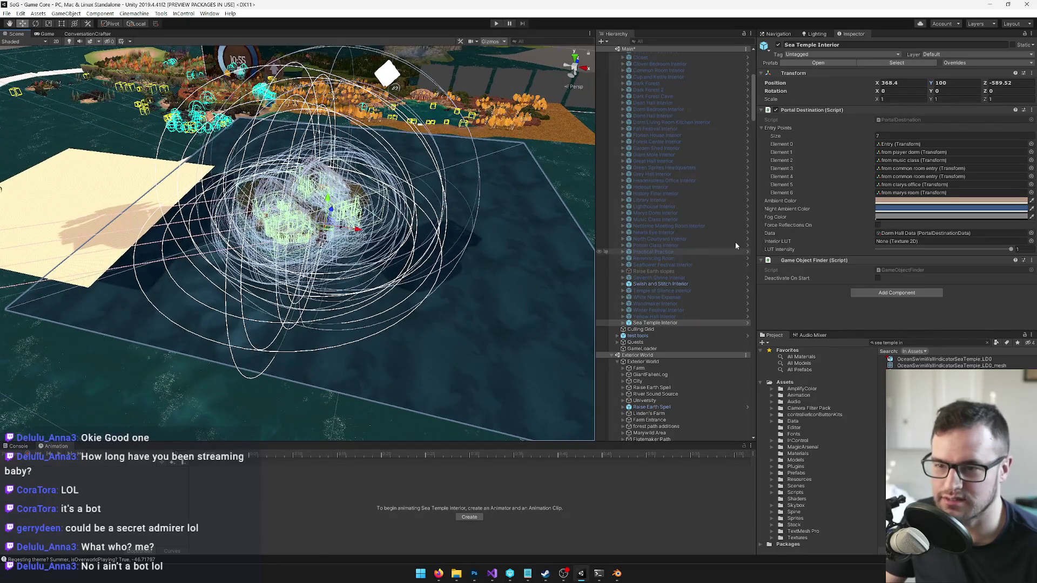
{"action": "mouse_move", "coordinate": [446, 267]}
{"action": "left_mouse_down"}
{"action": "mouse_move", "coordinate": [401, 215]}
{"action": "mouse_move", "coordinate": [465, 273]}
{"action": "left_mouse_up"}
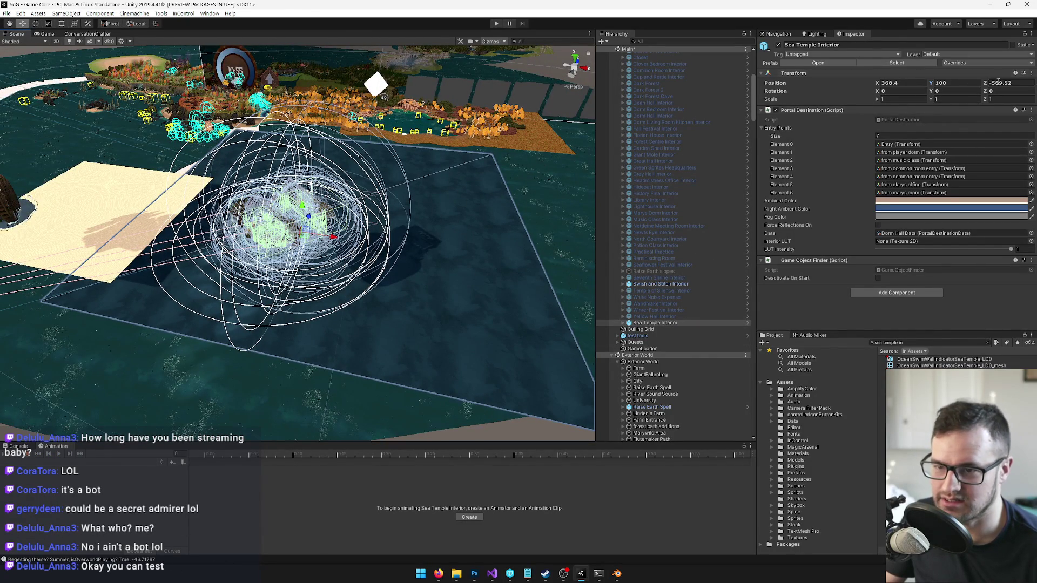
{"action": "left_click", "coordinate": [905, 82]}
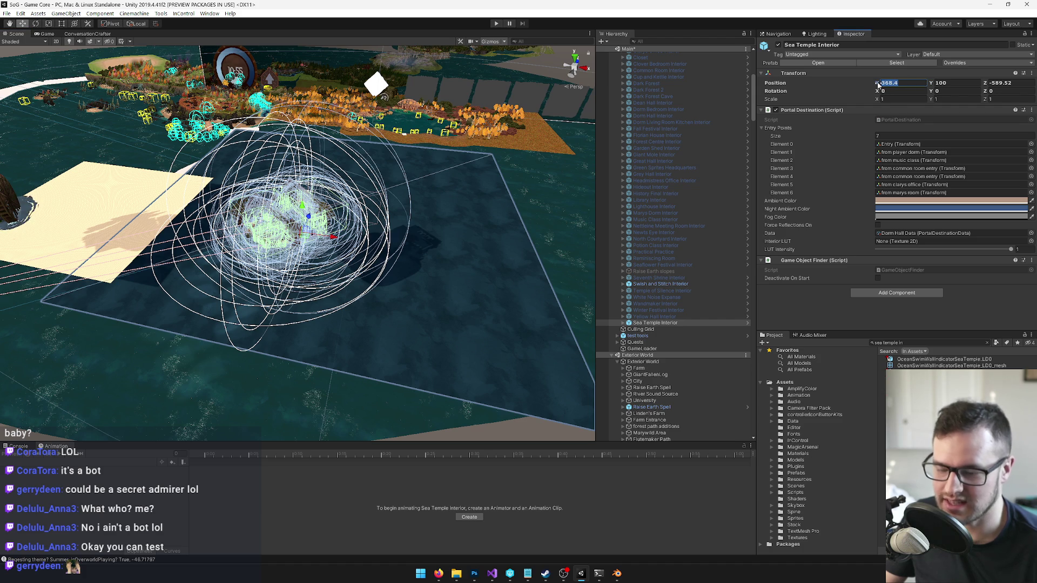
{"action": "type", "text": "370"}
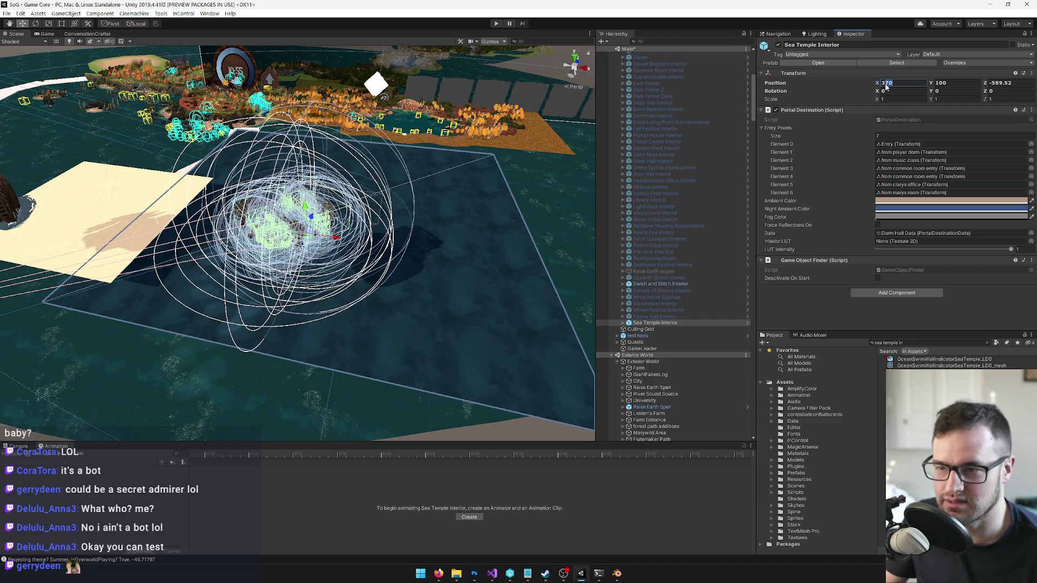
{"action": "type", "text": "400"}
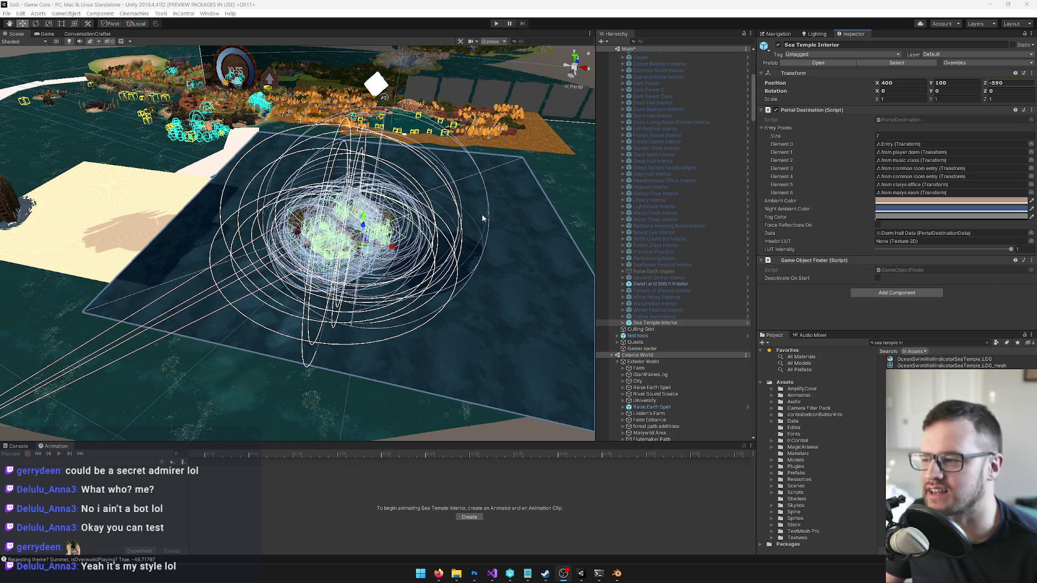
Step: Orbit the view to check Sea Temple Interior at its rounded 400, 100, -590 position
{"action": "left_click_drag", "start_coordinate": [469, 215], "coordinate": [438, 227]}
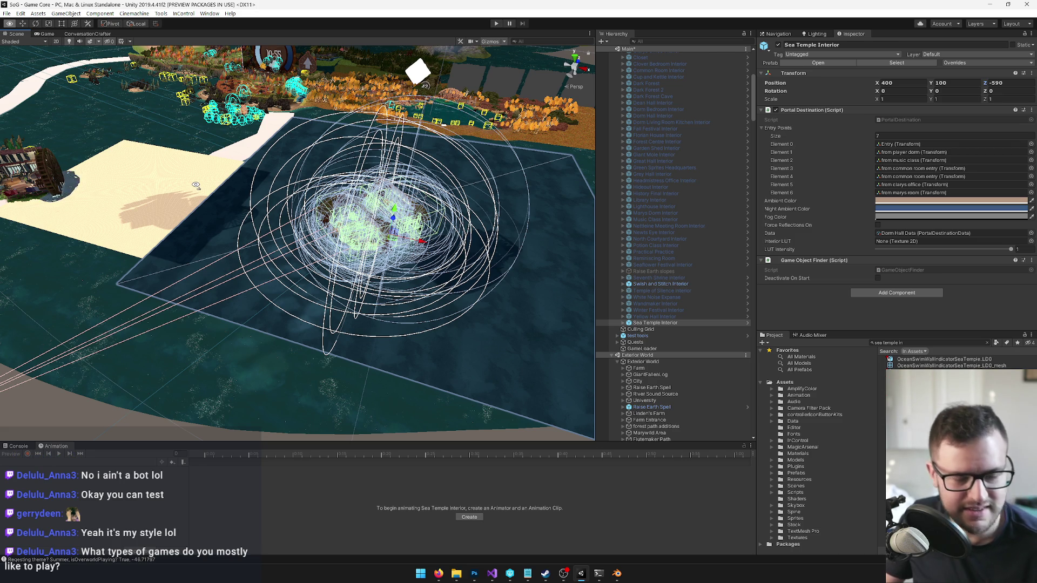
{"action": "scroll", "coordinate": [195, 186], "scroll_direction": "down", "scroll_amount": 1}
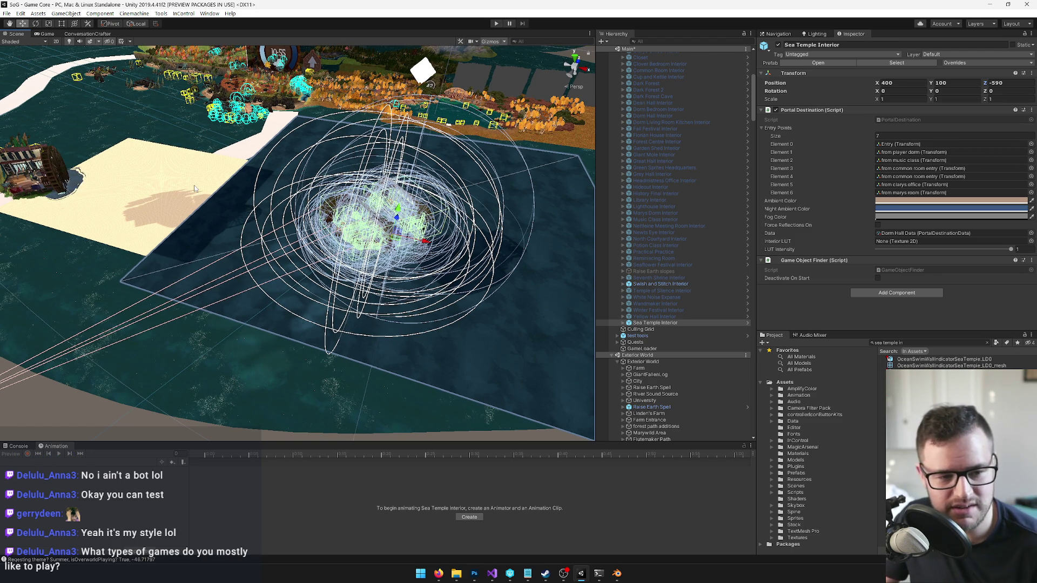
{"action": "mouse_move", "coordinate": [210, 197]}
{"action": "left_mouse_down"}
{"action": "mouse_move", "coordinate": [264, 209]}
{"action": "mouse_move", "coordinate": [253, 219]}
{"action": "mouse_move", "coordinate": [154, 188]}
{"action": "mouse_move", "coordinate": [325, 194]}
{"action": "left_mouse_up"}
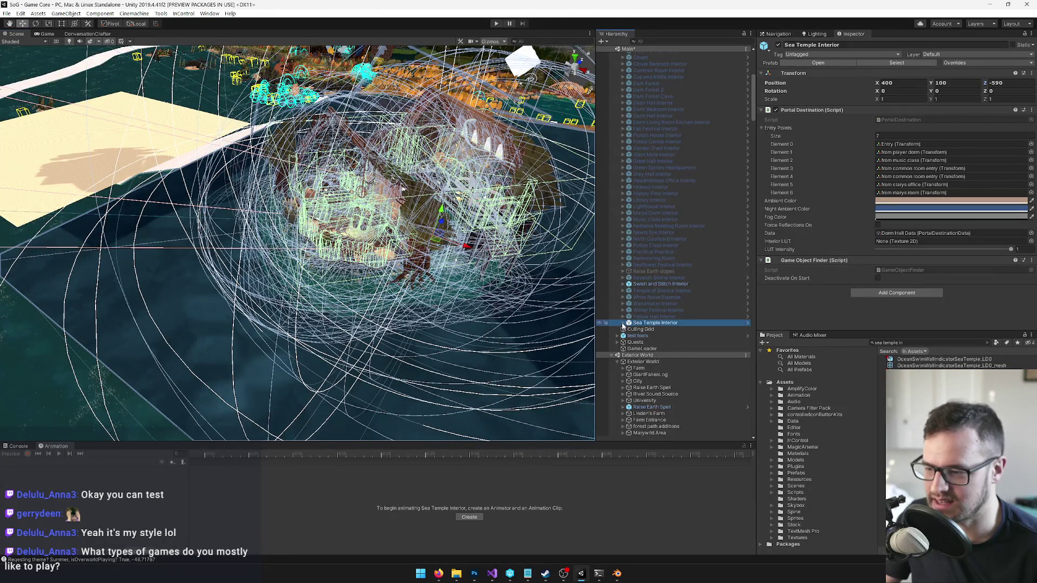
Step: Inspect Sea Temple Interior's vis cam child, then frame the temple and orbit around it
{"action": "left_click", "coordinate": [629, 323]}
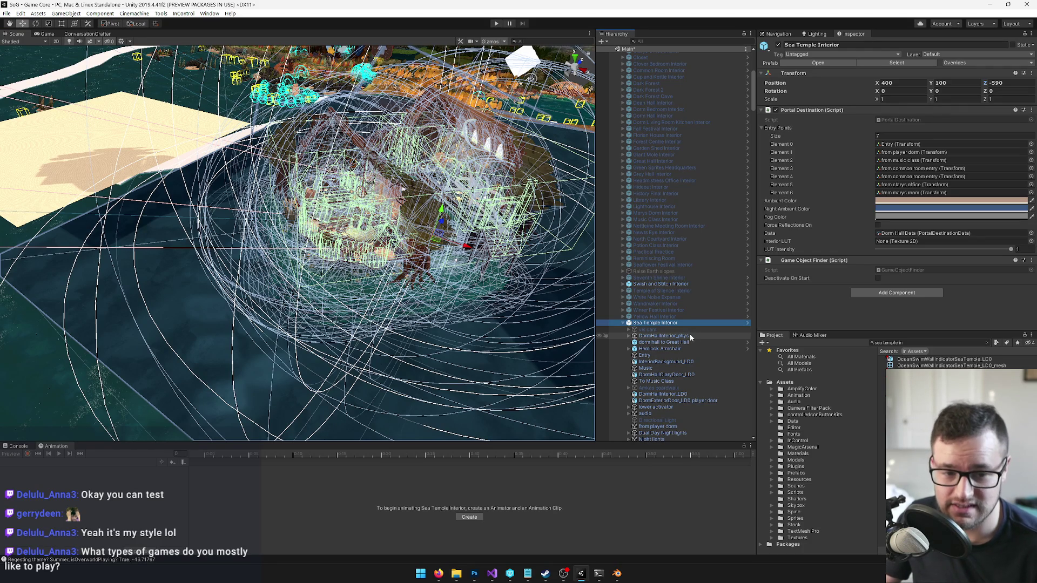
{"action": "scroll", "coordinate": [688, 333], "scroll_direction": "down", "scroll_amount": 1}
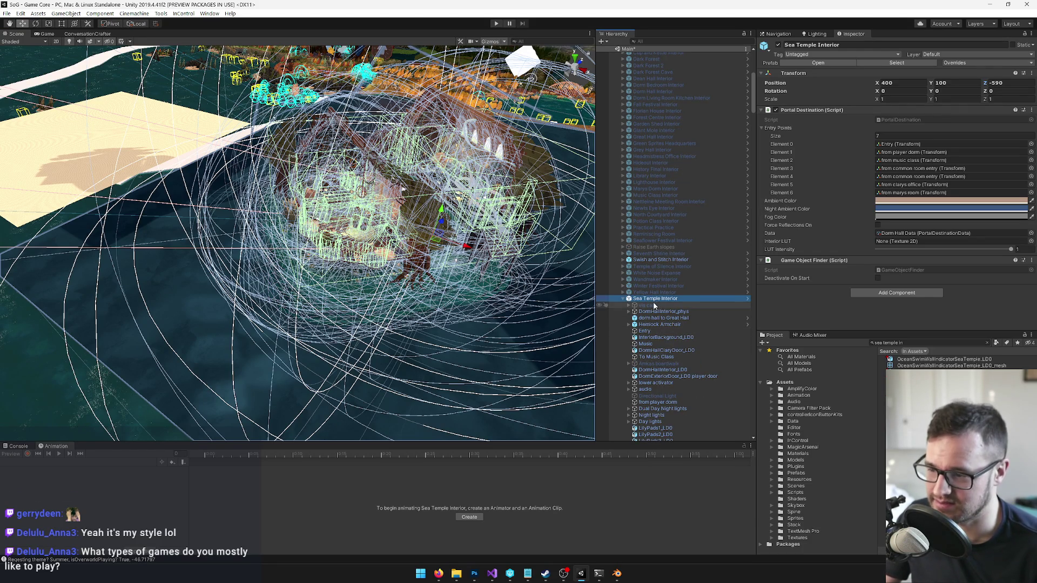
{"action": "left_click", "coordinate": [653, 306]}
{"action": "scroll", "coordinate": [652, 306], "scroll_direction": "up", "scroll_amount": 2}
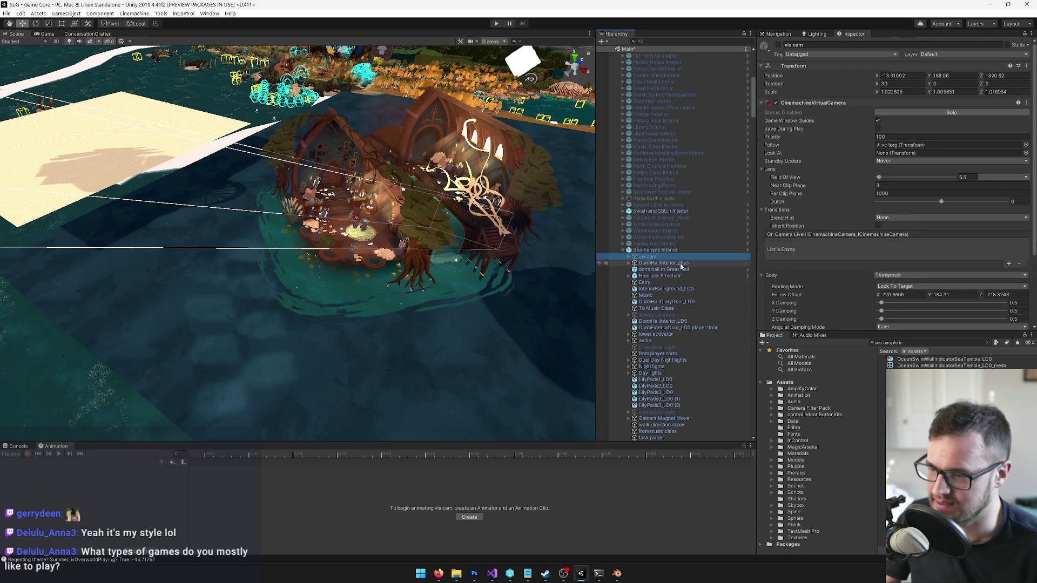
{"action": "left_click", "coordinate": [662, 250]}
{"action": "key", "text": "f"}
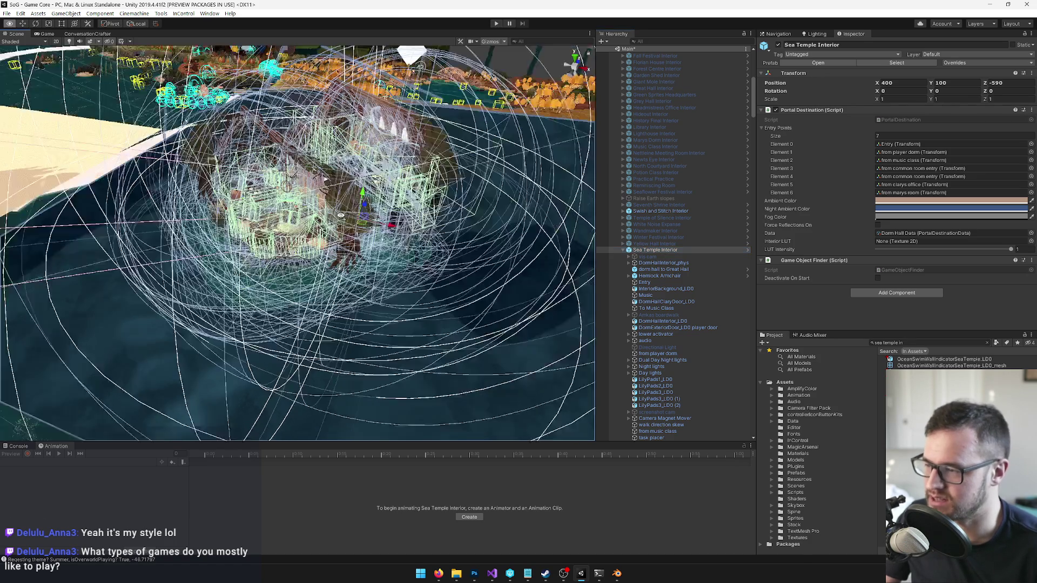
{"action": "left_click_drag", "start_coordinate": [325, 243], "coordinate": [365, 203]}
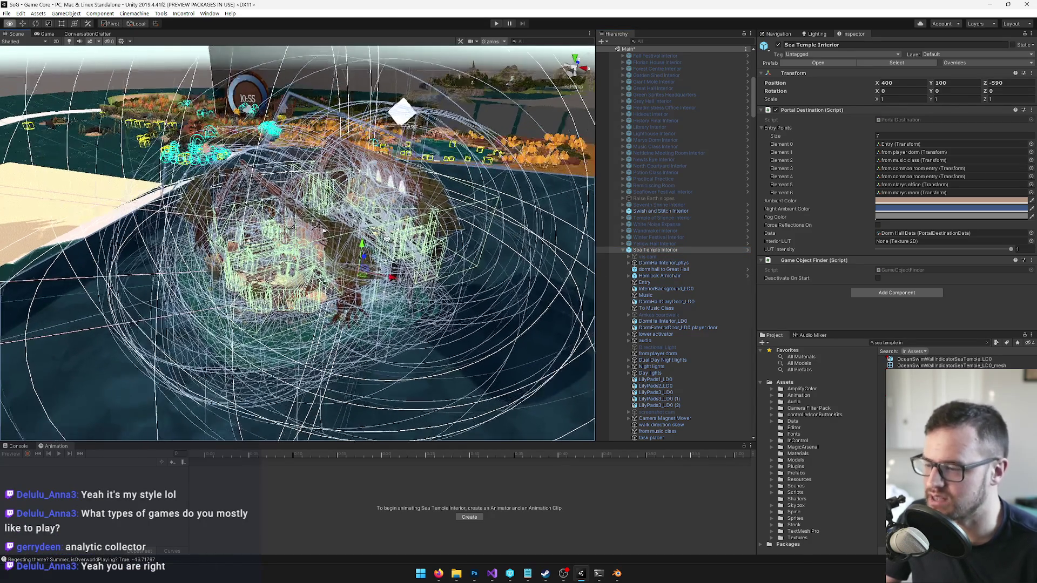
{"action": "left_click_drag", "start_coordinate": [469, 258], "coordinate": [487, 243]}
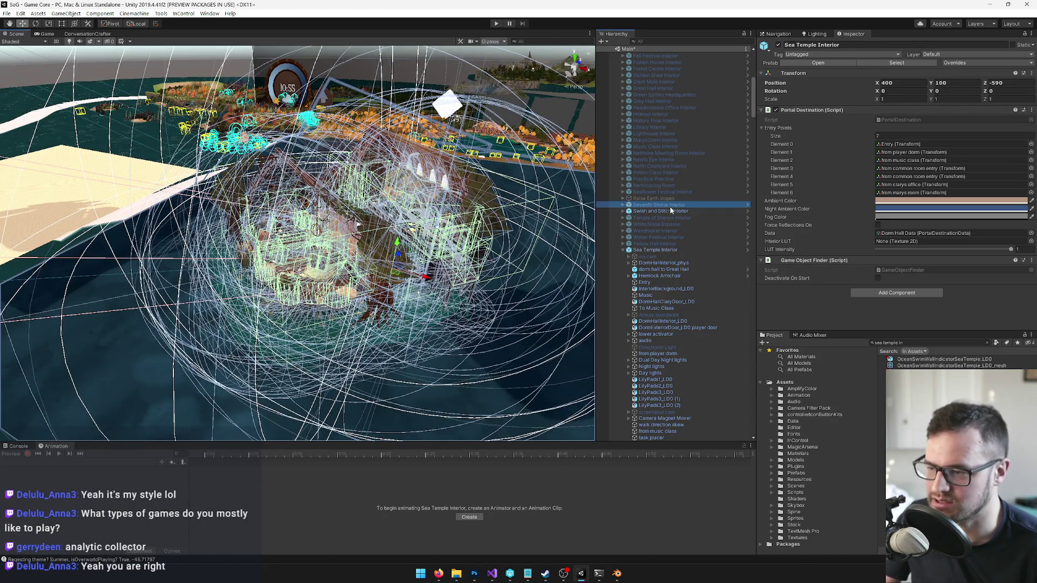
Step: Inspect Swish and Stitch Interior's portal settings at 190, 100, -632 up close
{"action": "left_click", "coordinate": [670, 210]}
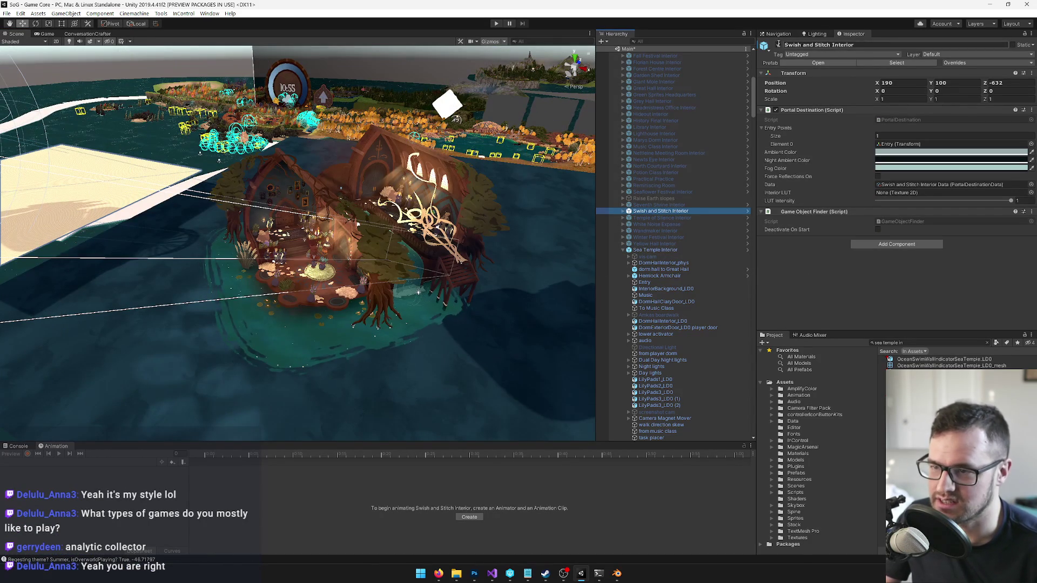
{"action": "left_click", "coordinate": [780, 46]}
{"action": "mouse_move", "coordinate": [324, 203]}
{"action": "left_mouse_down"}
{"action": "mouse_move", "coordinate": [293, 232]}
{"action": "mouse_move", "coordinate": [288, 267]}
{"action": "left_mouse_up"}
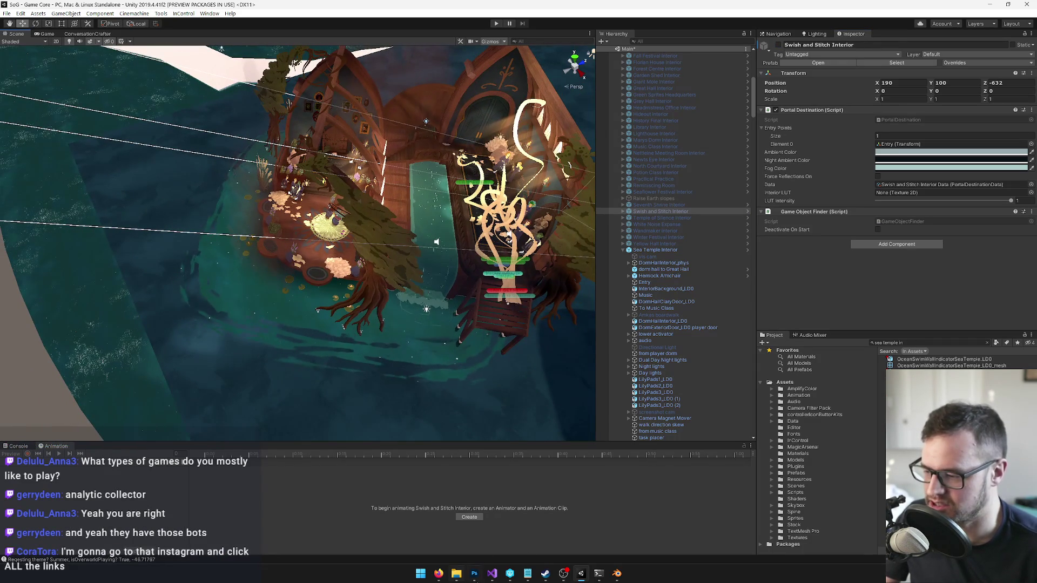
Step: Switch to Photoshop and browse the Open dialog to the SoG Concepts folder
{"action": "left_click", "coordinate": [475, 573]}
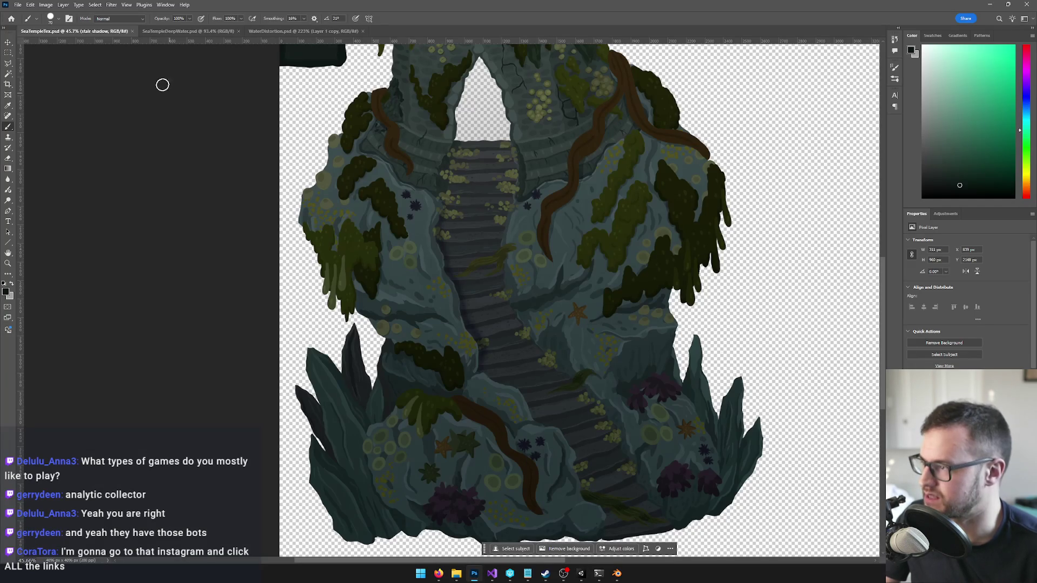
{"action": "left_click", "coordinate": [17, 4]}
{"action": "left_click", "coordinate": [33, 23]}
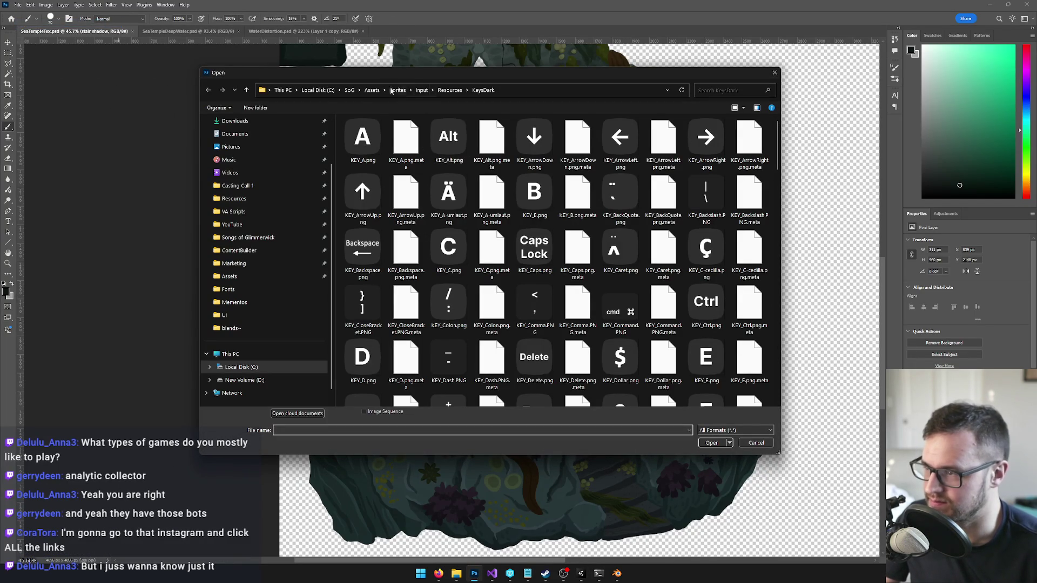
{"action": "left_click", "coordinate": [349, 90]}
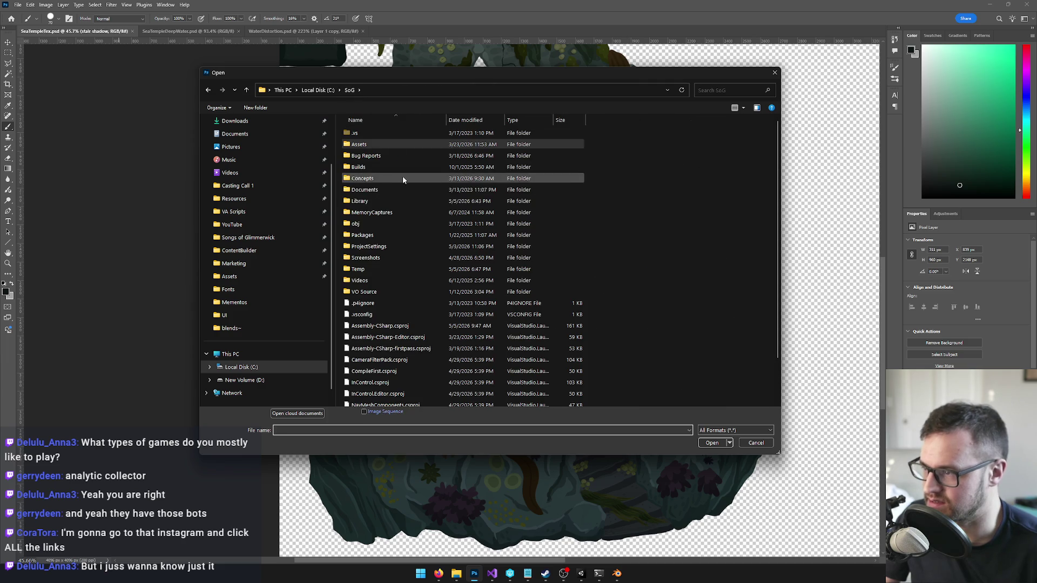
{"action": "double_click", "coordinate": [388, 175]}
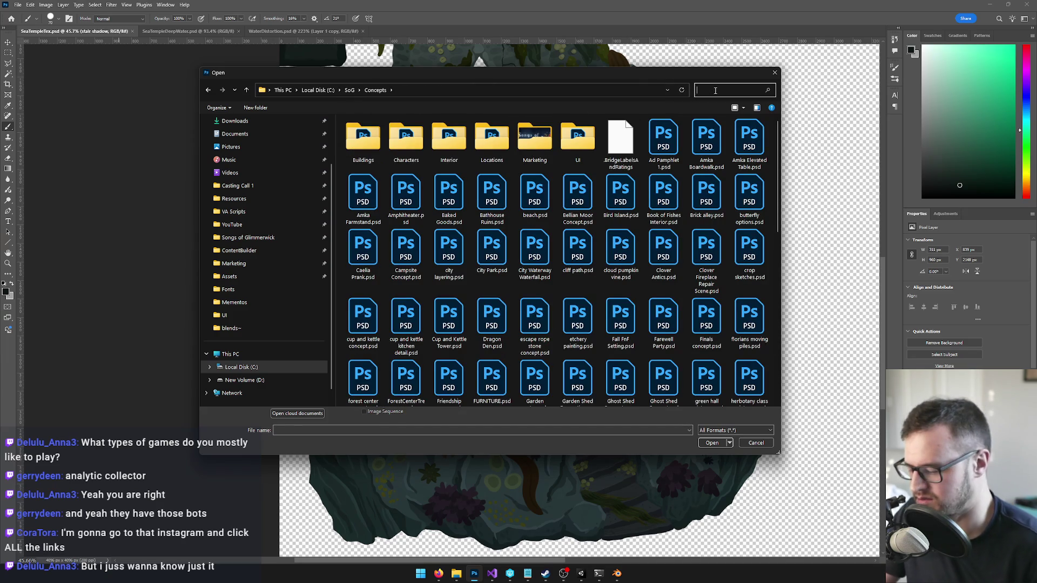
{"action": "type", "text": "Htemple"}
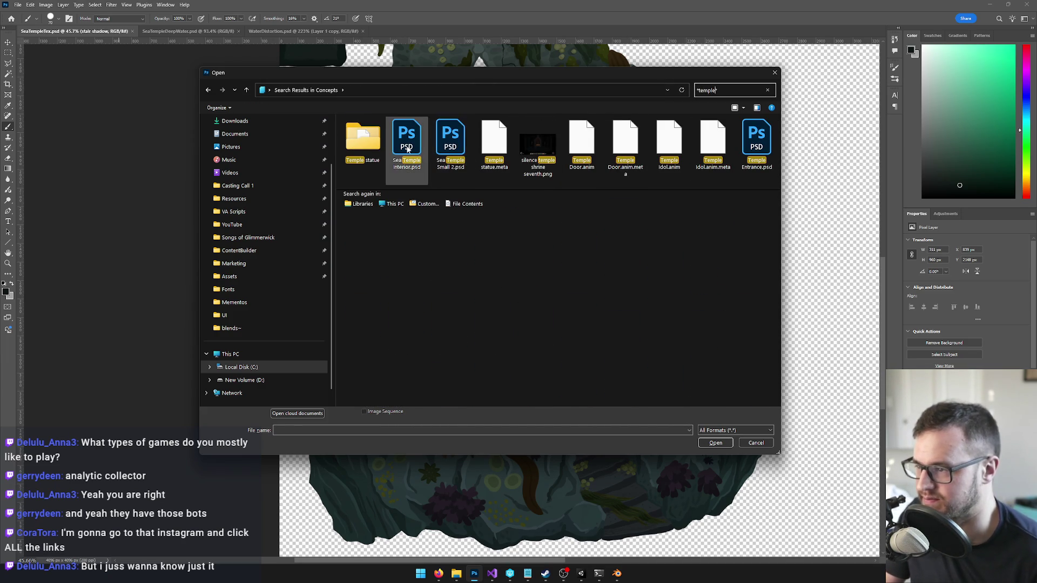
Step: Open the Sea Temple Interior and Sea Temple Small 2 PSDs together
{"action": "left_click", "coordinate": [408, 147]}
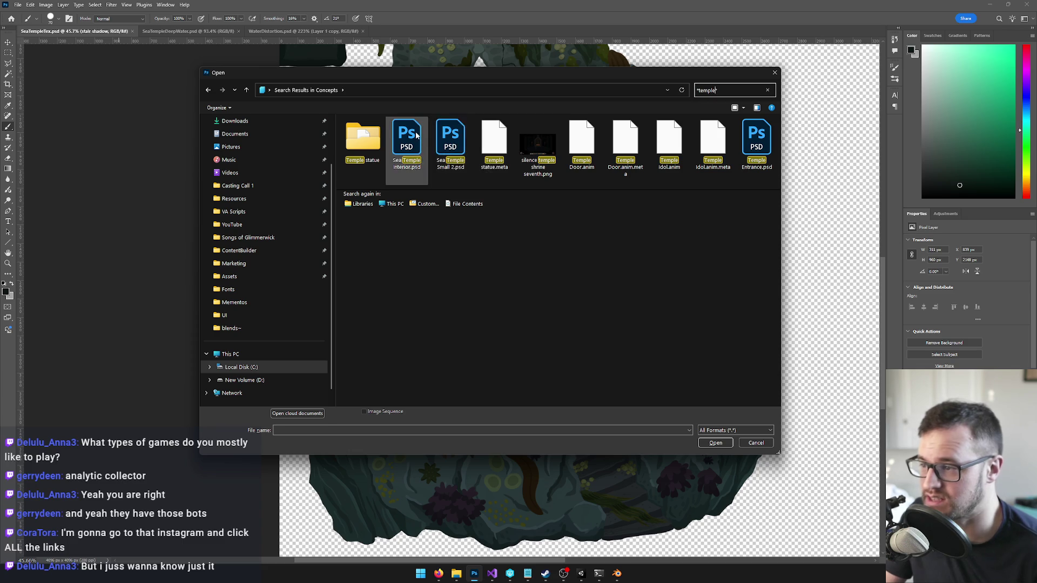
{"action": "left_click", "coordinate": [451, 143], "text": "ctrl"}
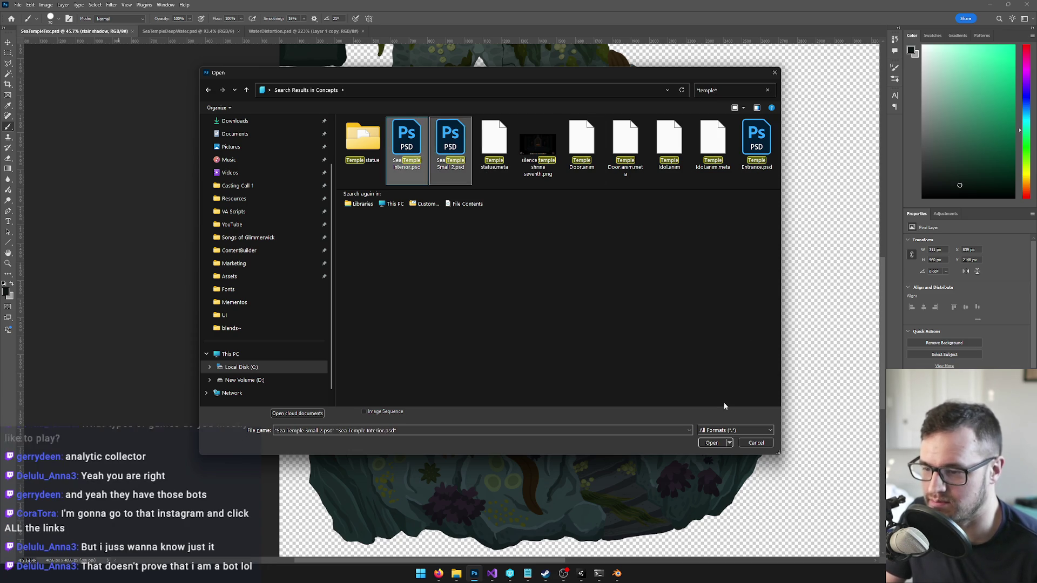
{"action": "left_click", "coordinate": [712, 443]}
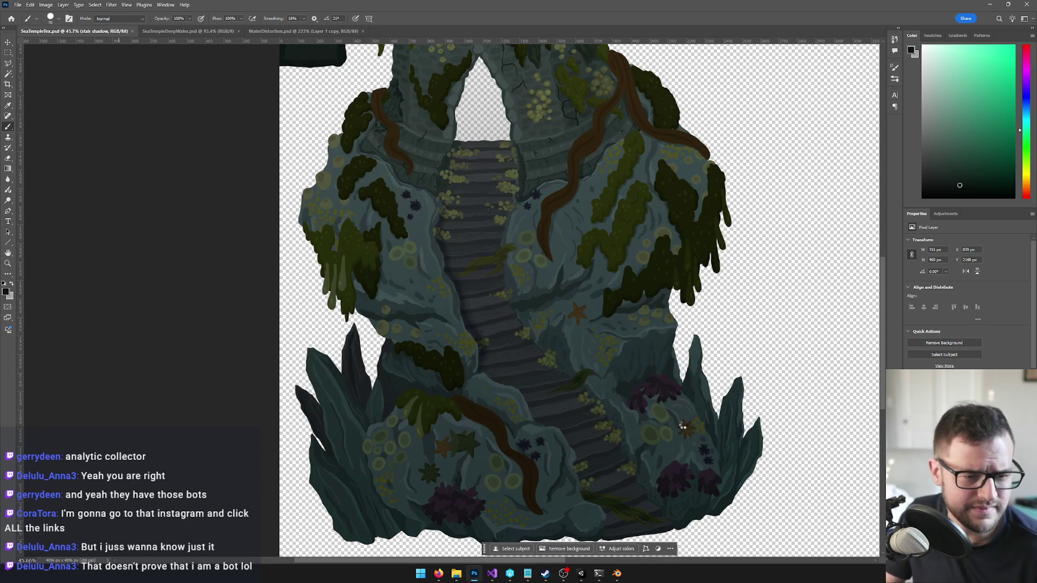
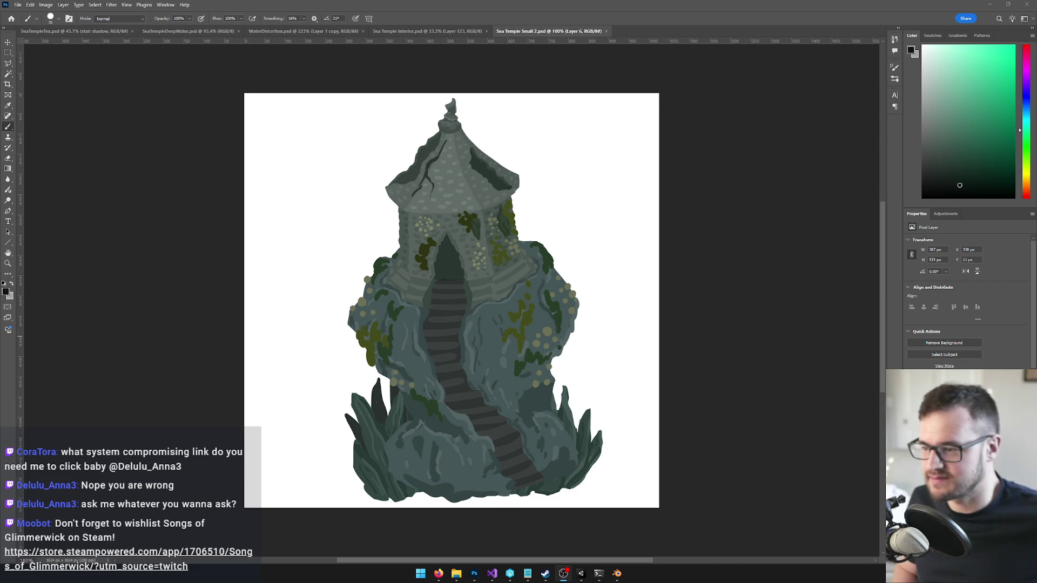
Step: Close Sea Temple Small 2.psd and bring the Sea Temple Interior painting into view
{"action": "left_click", "coordinate": [606, 33]}
{"action": "scroll", "coordinate": [460, 344], "scroll_direction": "up", "scroll_amount": 3}
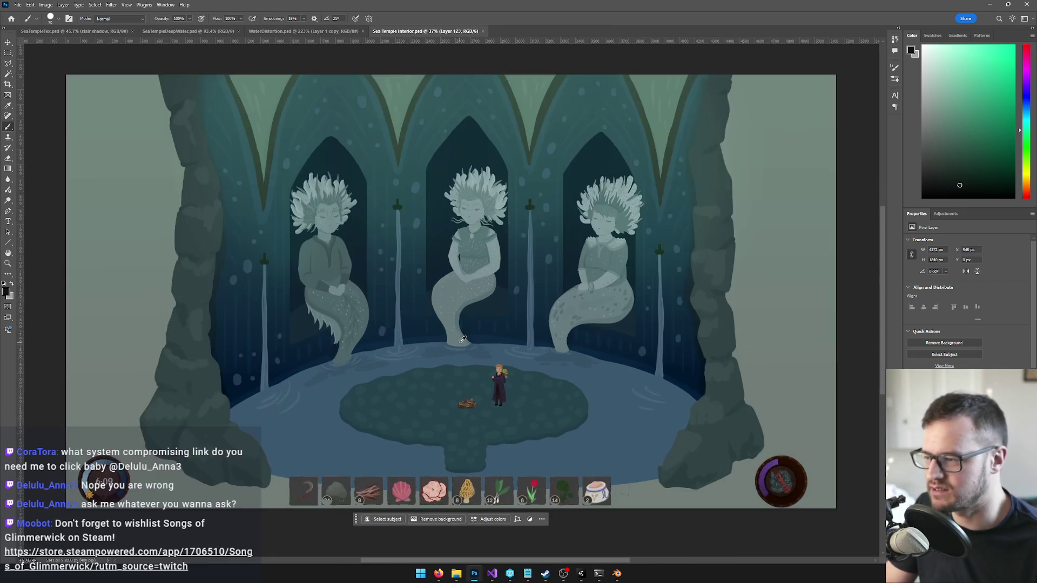
{"action": "left_click_drag", "start_coordinate": [464, 338], "coordinate": [434, 347]}
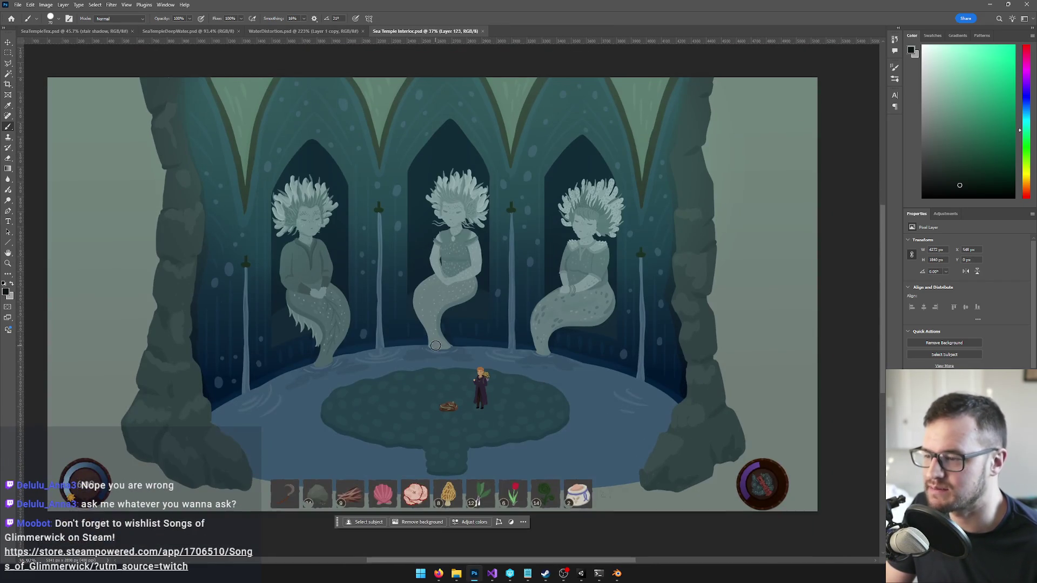
{"action": "scroll", "coordinate": [473, 313], "scroll_direction": "down", "scroll_amount": 3}
{"action": "scroll", "coordinate": [473, 313], "scroll_direction": "down", "scroll_amount": 2}
{"action": "scroll", "coordinate": [473, 313], "scroll_direction": "up", "scroll_amount": 5}
{"action": "scroll", "coordinate": [461, 308], "scroll_direction": "up", "scroll_amount": 2}
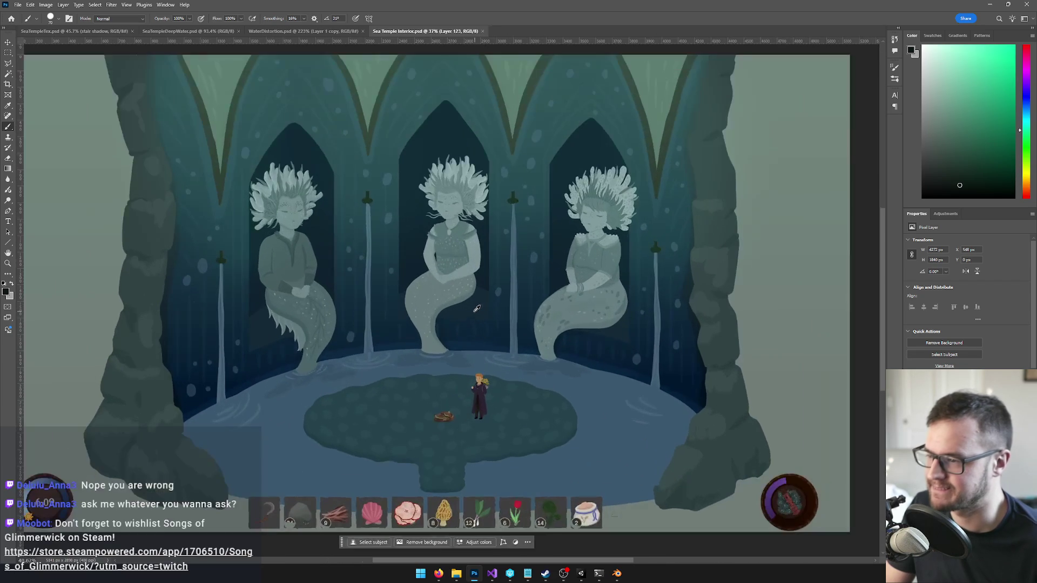
{"action": "scroll", "coordinate": [450, 298], "scroll_direction": "up", "scroll_amount": 2}
{"action": "scroll", "coordinate": [448, 299], "scroll_direction": "up", "scroll_amount": 3}
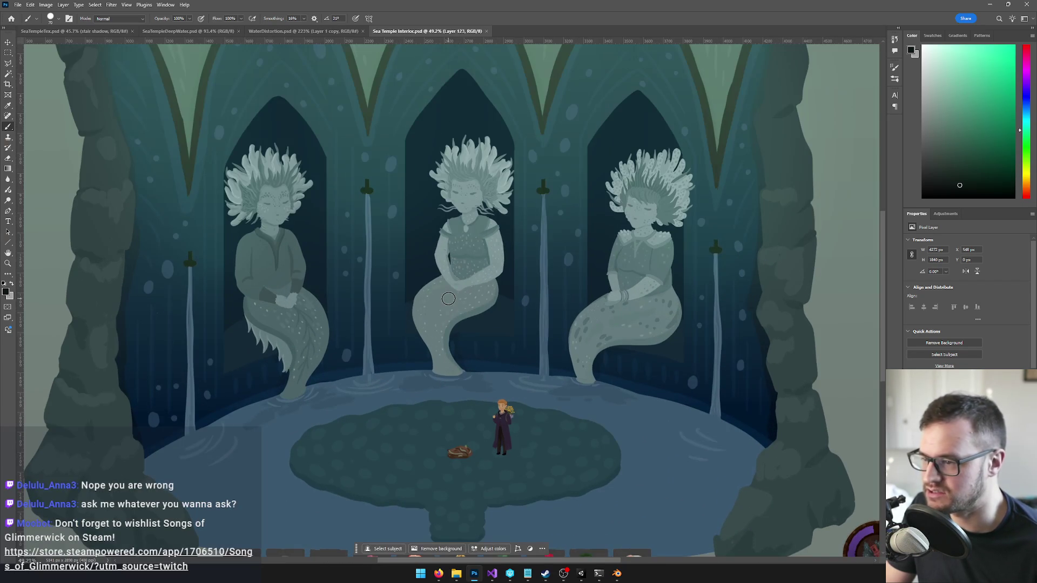
{"action": "scroll", "coordinate": [448, 299], "scroll_direction": "up", "scroll_amount": 2}
{"action": "scroll", "coordinate": [452, 295], "scroll_direction": "down", "scroll_amount": 2}
{"action": "scroll", "coordinate": [448, 304], "scroll_direction": "down", "scroll_amount": 2}
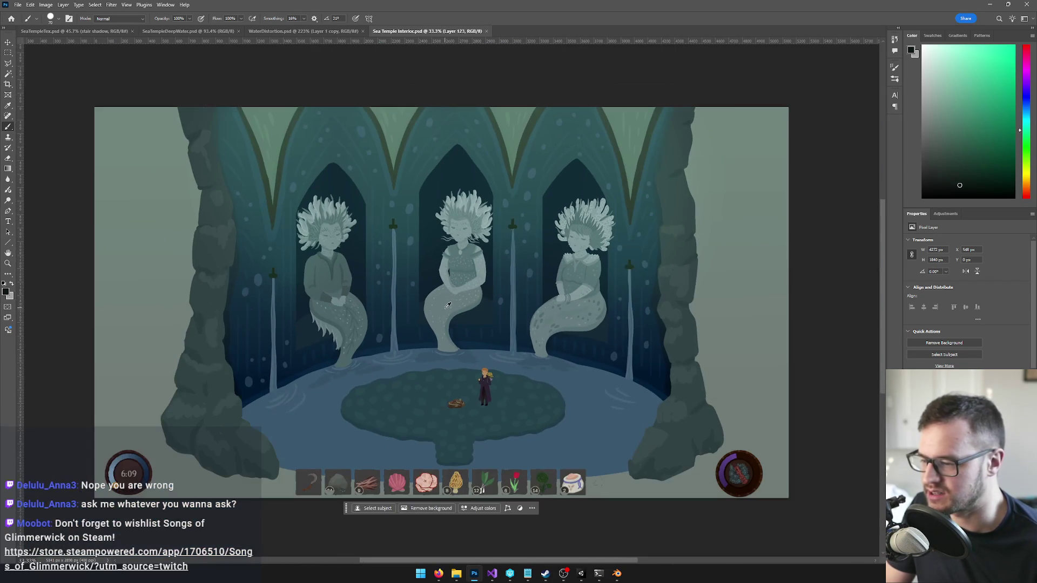
{"action": "scroll", "coordinate": [450, 299], "scroll_direction": "up", "scroll_amount": 1}
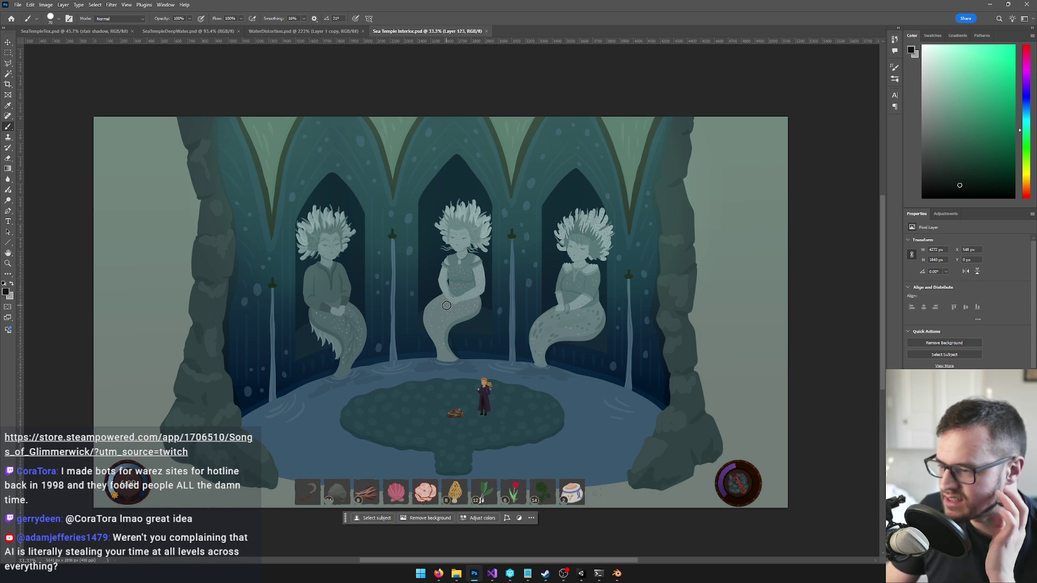
{"action": "scroll", "coordinate": [447, 306], "scroll_direction": "up", "scroll_amount": 4}
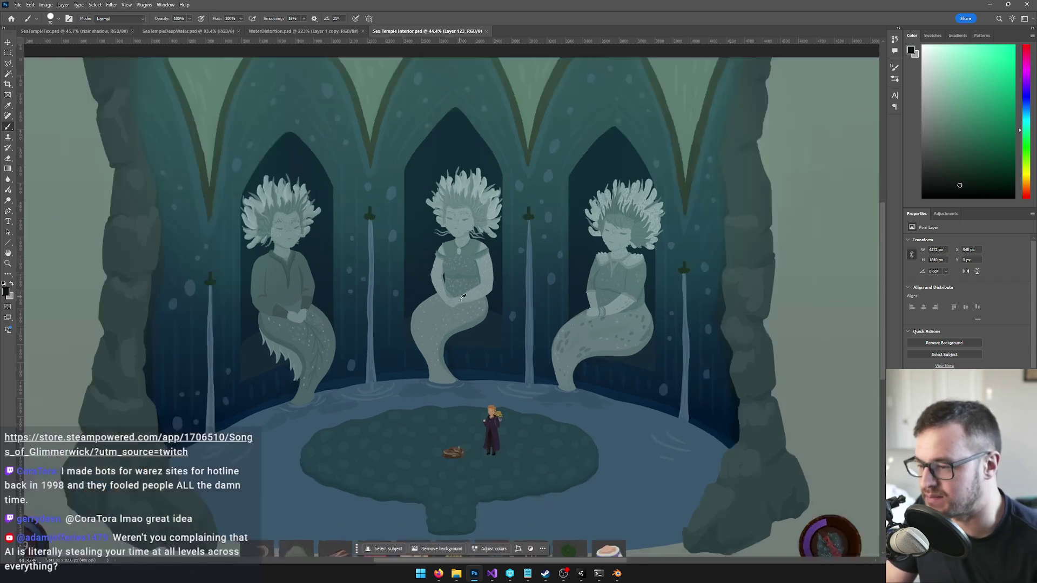
{"action": "scroll", "coordinate": [472, 375], "scroll_direction": "down", "scroll_amount": 3}
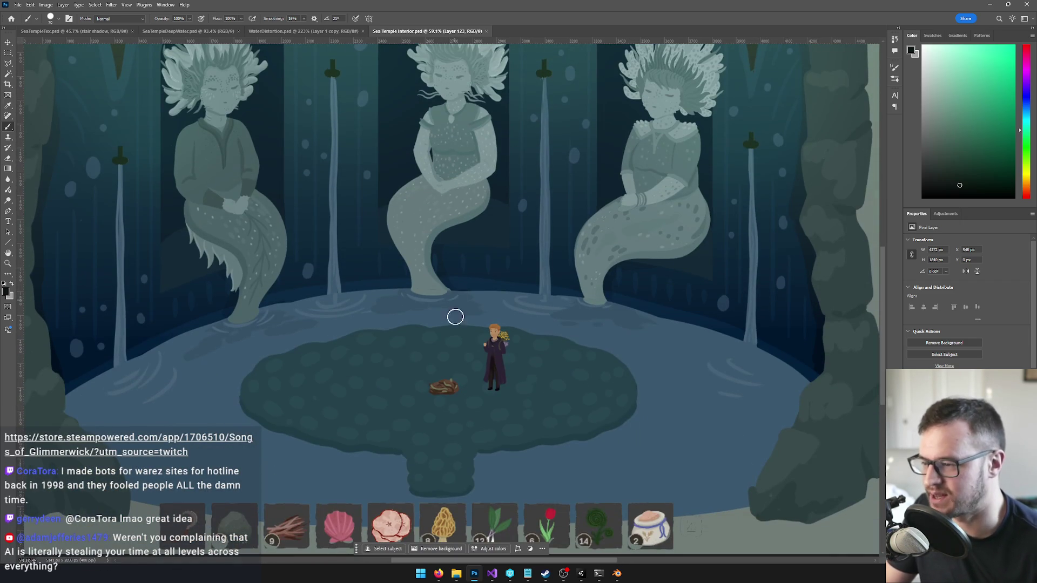
{"action": "scroll", "coordinate": [453, 308], "scroll_direction": "up", "scroll_amount": 6}
{"action": "scroll", "coordinate": [454, 370], "scroll_direction": "down", "scroll_amount": 3}
{"action": "scroll", "coordinate": [454, 370], "scroll_direction": "down", "scroll_amount": 2}
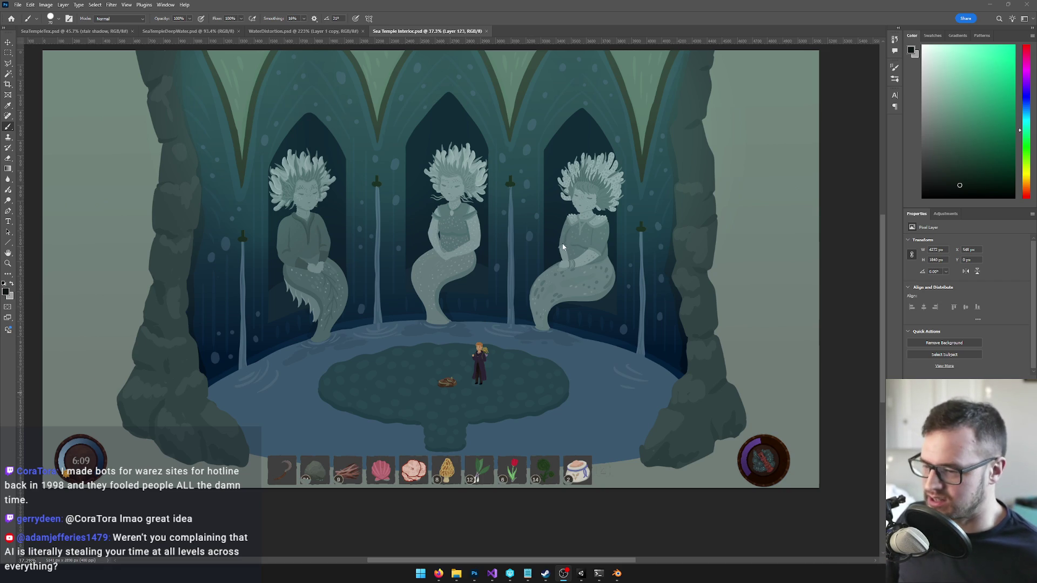
{"action": "scroll", "coordinate": [563, 241], "scroll_direction": "down", "scroll_amount": 3}
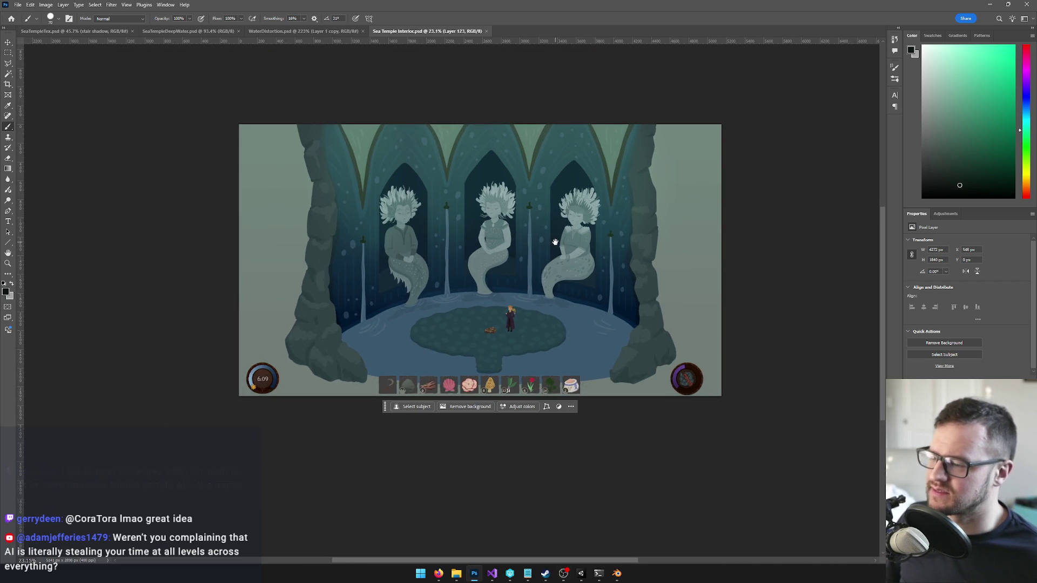
{"action": "scroll", "coordinate": [512, 212], "scroll_direction": "up", "scroll_amount": 2}
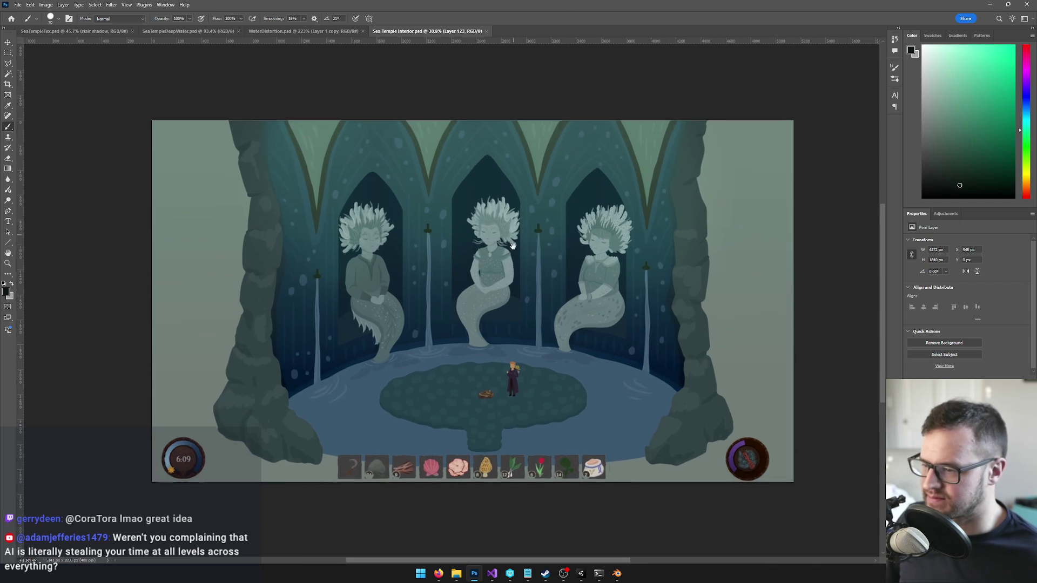
{"action": "scroll", "coordinate": [502, 241], "scroll_direction": "up", "scroll_amount": 2}
{"action": "scroll", "coordinate": [486, 231], "scroll_direction": "up", "scroll_amount": 2}
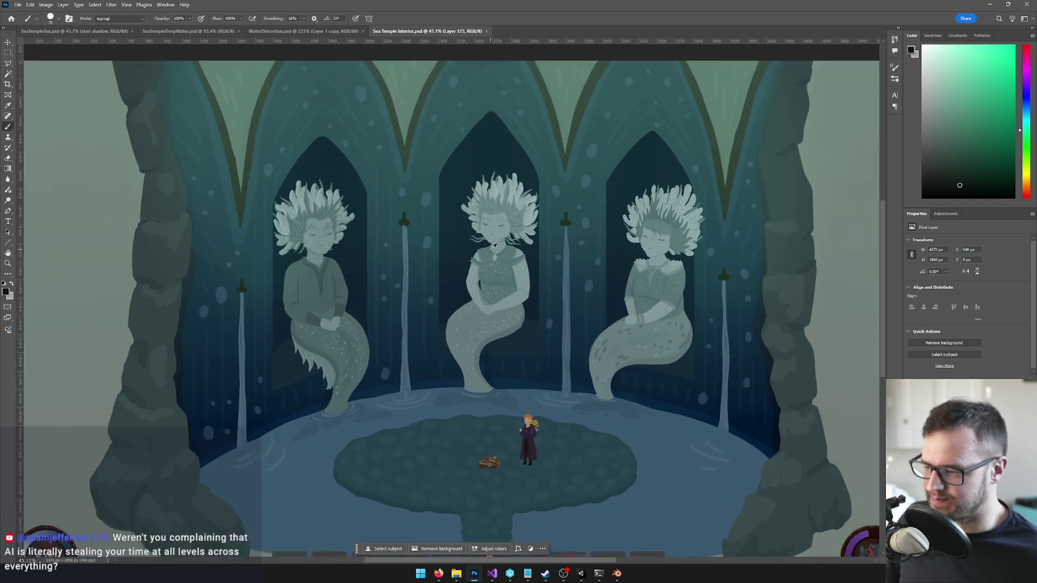
{"action": "scroll", "coordinate": [478, 227], "scroll_direction": "down", "scroll_amount": 2}
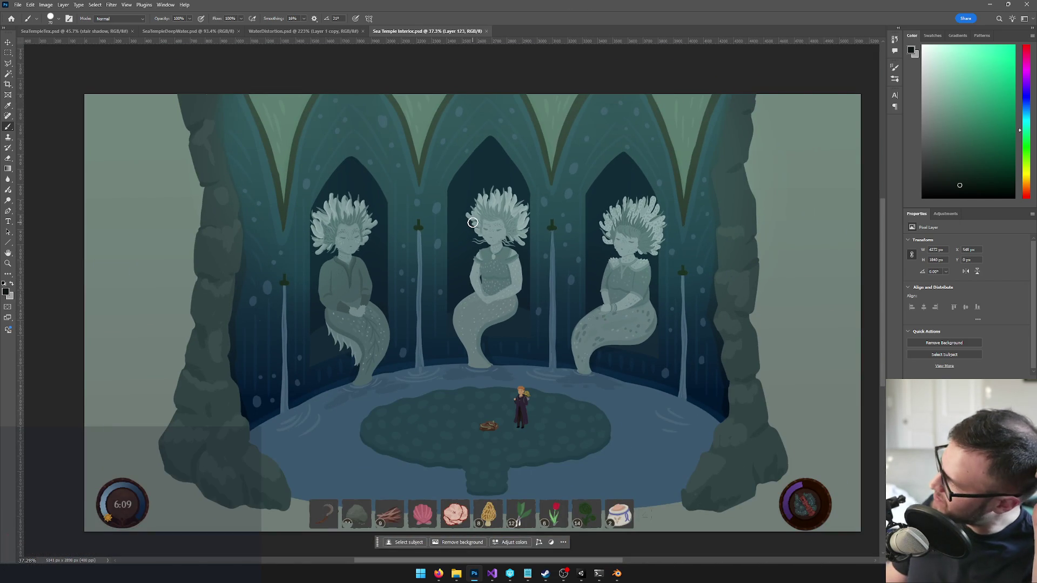
{"action": "scroll", "coordinate": [485, 252], "scroll_direction": "up", "scroll_amount": 2}
{"action": "scroll", "coordinate": [438, 348], "scroll_direction": "up", "scroll_amount": 2}
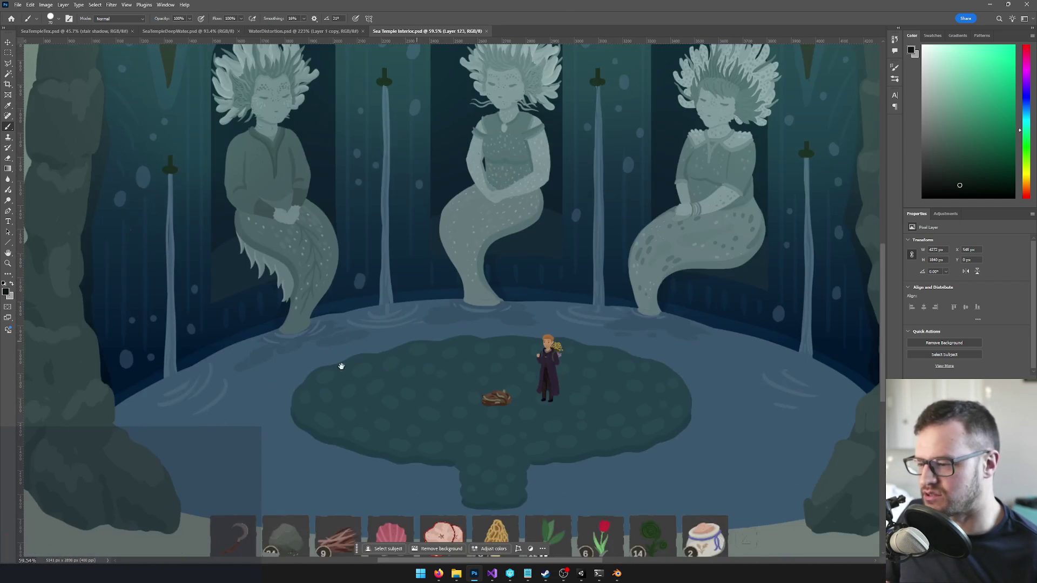
{"action": "scroll", "coordinate": [713, 323], "scroll_direction": "down", "scroll_amount": 3}
{"action": "scroll", "coordinate": [688, 332], "scroll_direction": "up", "scroll_amount": 1}
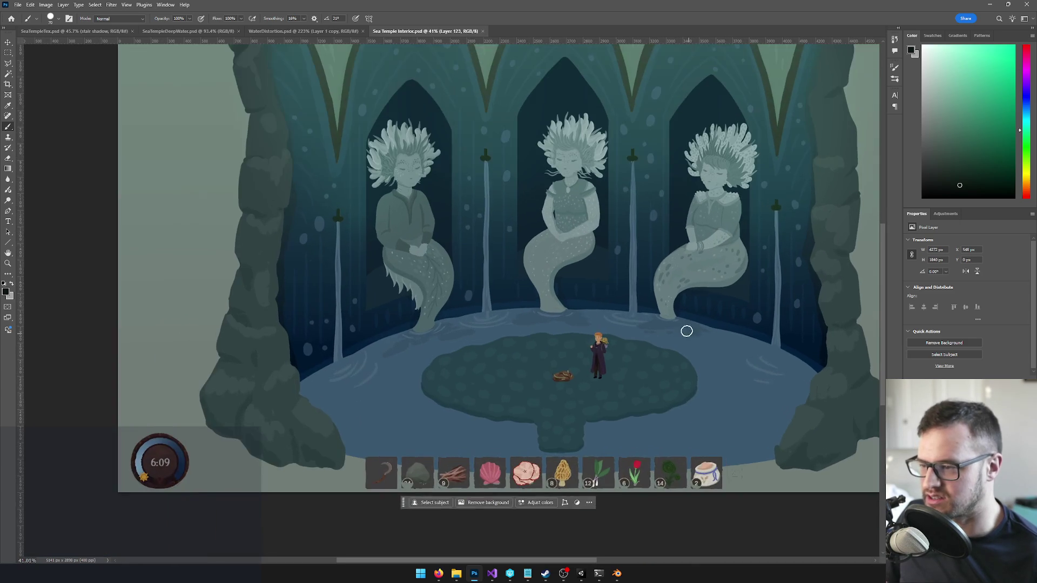
{"action": "scroll", "coordinate": [665, 340], "scroll_direction": "up", "scroll_amount": 1}
{"action": "left_click_drag", "start_coordinate": [680, 324], "coordinate": [644, 358]}
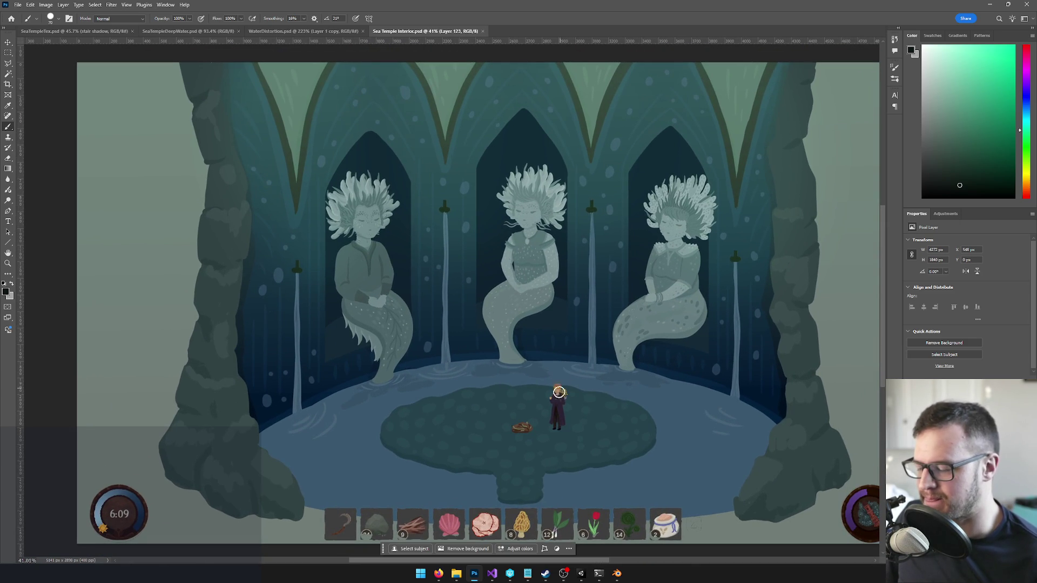
{"action": "scroll", "coordinate": [551, 405], "scroll_direction": "up", "scroll_amount": 2}
{"action": "scroll", "coordinate": [555, 348], "scroll_direction": "down", "scroll_amount": 4}
{"action": "left_click_drag", "start_coordinate": [567, 334], "coordinate": [559, 320]}
{"action": "scroll", "coordinate": [571, 319], "scroll_direction": "up", "scroll_amount": 2}
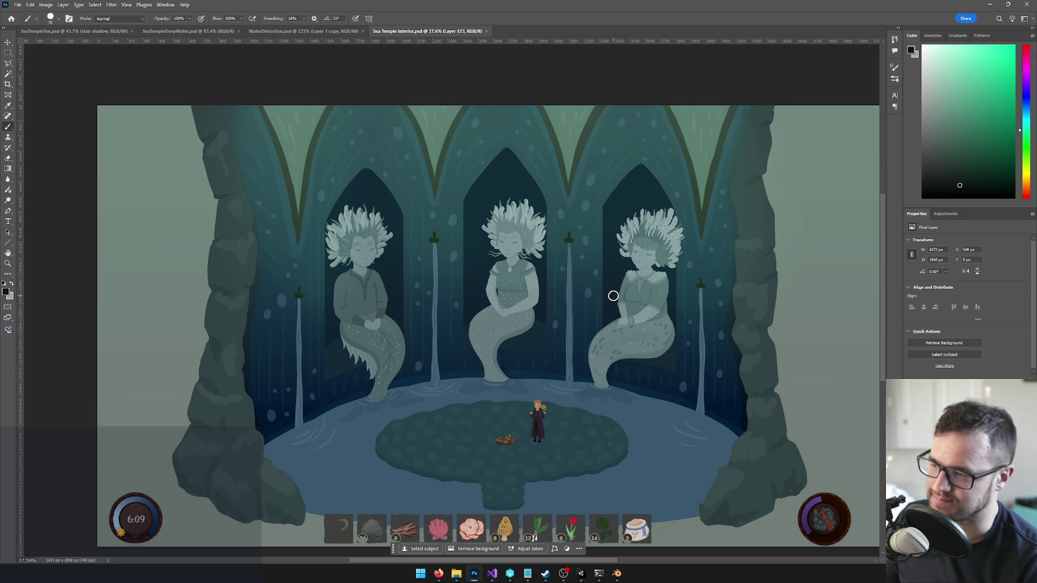
{"action": "scroll", "coordinate": [614, 295], "scroll_direction": "down", "scroll_amount": 2}
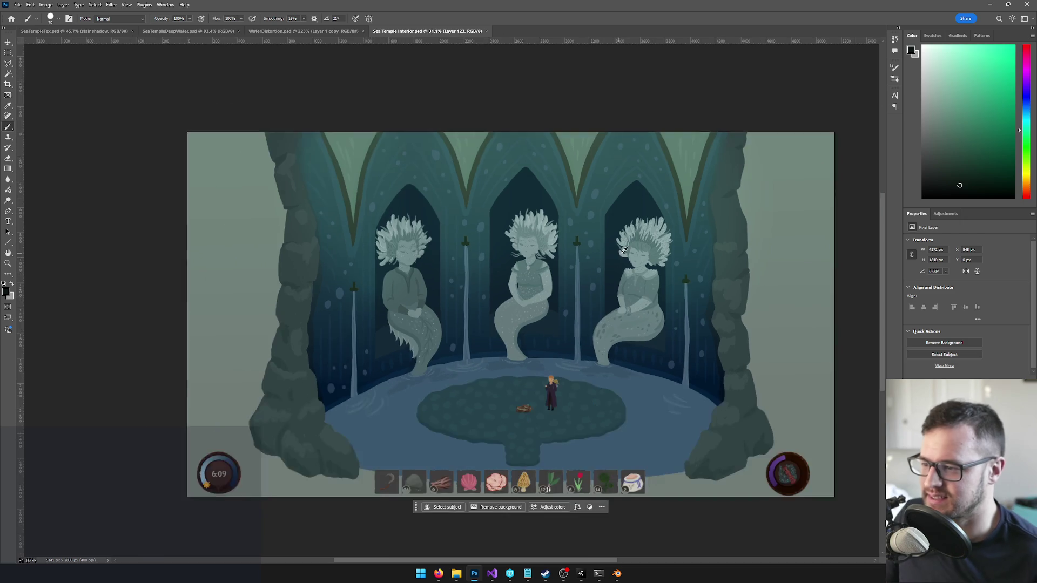
{"action": "scroll", "coordinate": [613, 295], "scroll_direction": "down", "scroll_amount": 1}
{"action": "left_click_drag", "start_coordinate": [641, 246], "coordinate": [615, 245]}
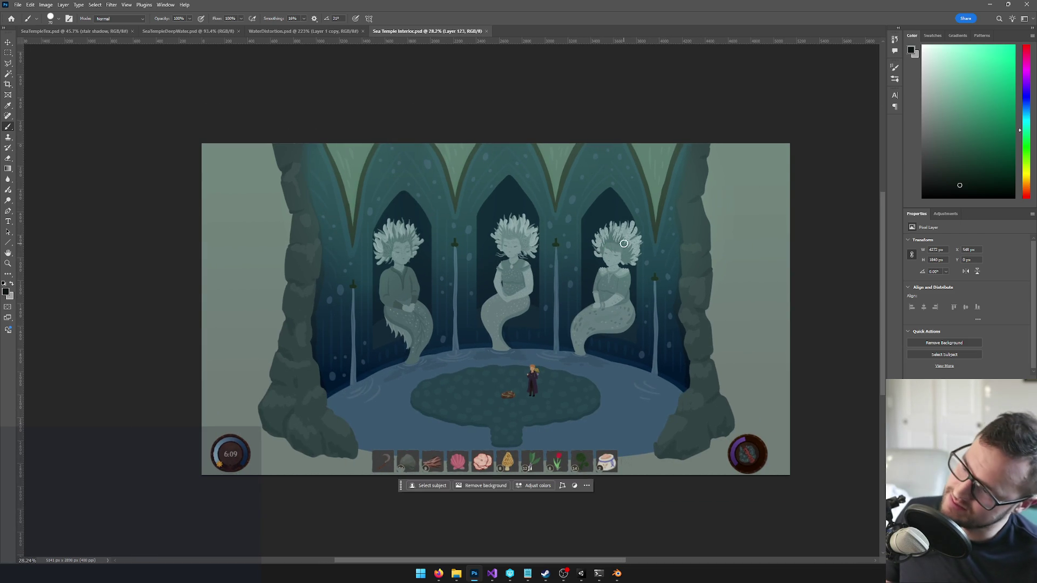
{"action": "scroll", "coordinate": [614, 244], "scroll_direction": "down", "scroll_amount": 2}
{"action": "scroll", "coordinate": [614, 245], "scroll_direction": "up", "scroll_amount": 1}
{"action": "scroll", "coordinate": [625, 245], "scroll_direction": "up", "scroll_amount": 2}
{"action": "scroll", "coordinate": [625, 245], "scroll_direction": "up", "scroll_amount": 3}
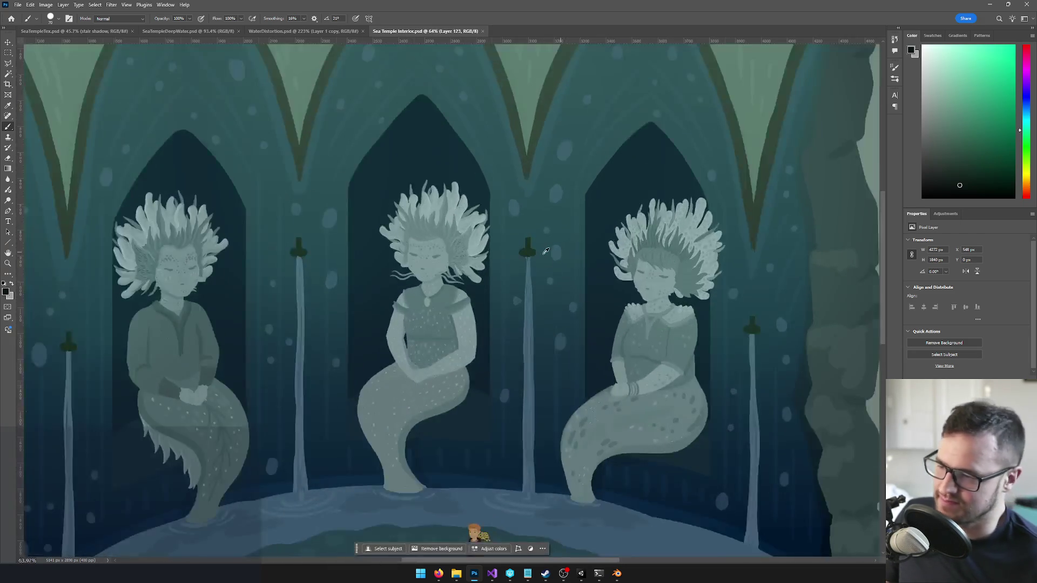
{"action": "scroll", "coordinate": [626, 245], "scroll_direction": "up", "scroll_amount": 2}
{"action": "mouse_move", "coordinate": [519, 259]}
{"action": "left_mouse_down"}
{"action": "mouse_move", "coordinate": [524, 281]}
{"action": "mouse_move", "coordinate": [556, 203]}
{"action": "left_mouse_up"}
{"action": "scroll", "coordinate": [523, 280], "scroll_direction": "down", "scroll_amount": 1}
{"action": "scroll", "coordinate": [506, 231], "scroll_direction": "down", "scroll_amount": 2}
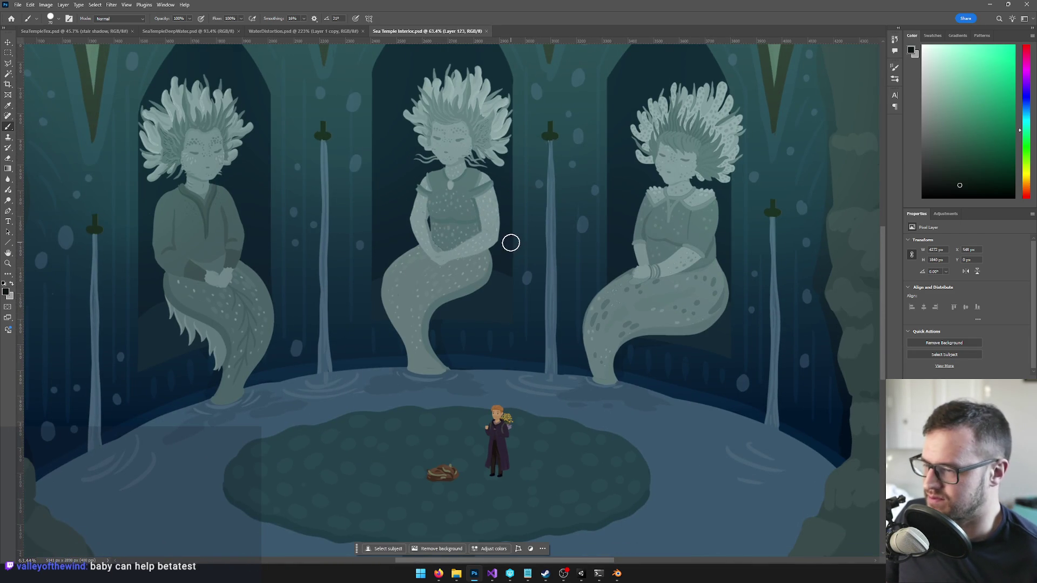
{"action": "scroll", "coordinate": [558, 174], "scroll_direction": "down", "scroll_amount": 2}
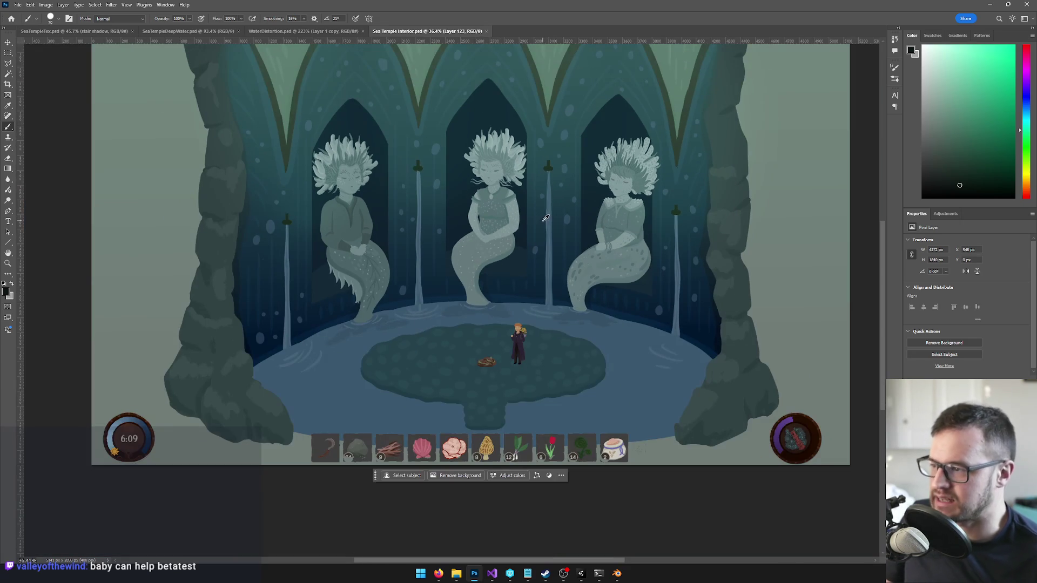
{"action": "scroll", "coordinate": [519, 147], "scroll_direction": "down", "scroll_amount": 1}
{"action": "scroll", "coordinate": [513, 168], "scroll_direction": "up", "scroll_amount": 2}
{"action": "scroll", "coordinate": [381, 154], "scroll_direction": "up", "scroll_amount": 2}
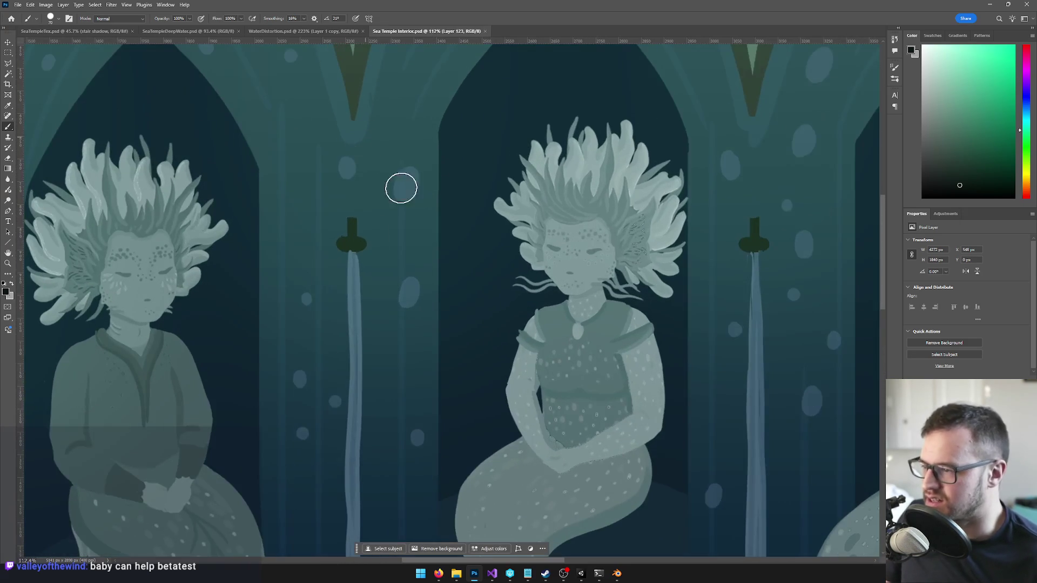
{"action": "scroll", "coordinate": [466, 284], "scroll_direction": "down", "scroll_amount": 1}
{"action": "scroll", "coordinate": [467, 284], "scroll_direction": "up", "scroll_amount": 1}
{"action": "scroll", "coordinate": [467, 284], "scroll_direction": "down", "scroll_amount": 3}
{"action": "scroll", "coordinate": [468, 284], "scroll_direction": "up", "scroll_amount": 1}
{"action": "left_click_drag", "start_coordinate": [470, 316], "coordinate": [421, 259]}
{"action": "scroll", "coordinate": [389, 258], "scroll_direction": "up", "scroll_amount": 1}
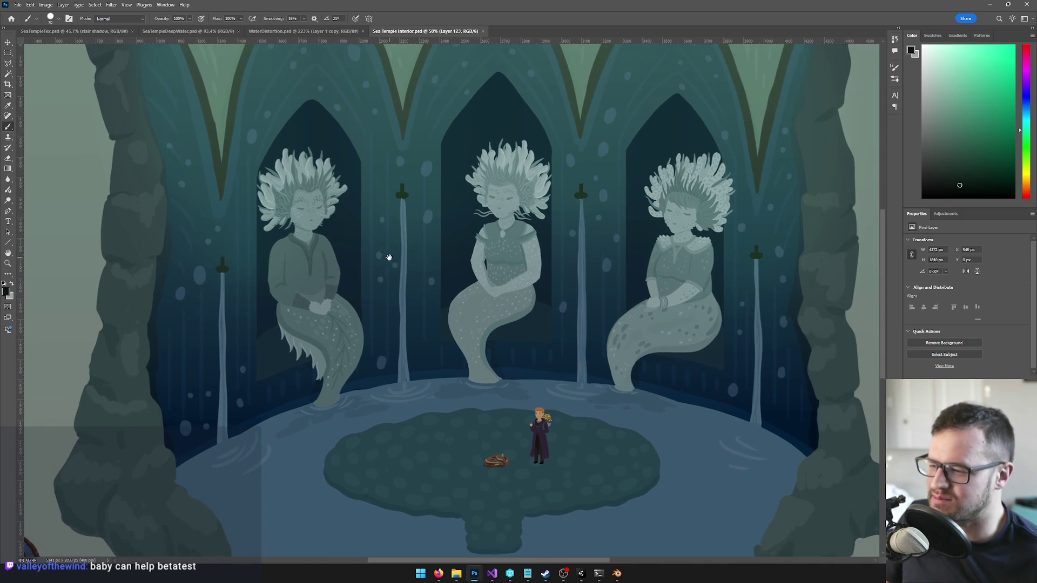
{"action": "scroll", "coordinate": [389, 257], "scroll_direction": "up", "scroll_amount": 1}
{"action": "scroll", "coordinate": [473, 324], "scroll_direction": "down", "scroll_amount": 1}
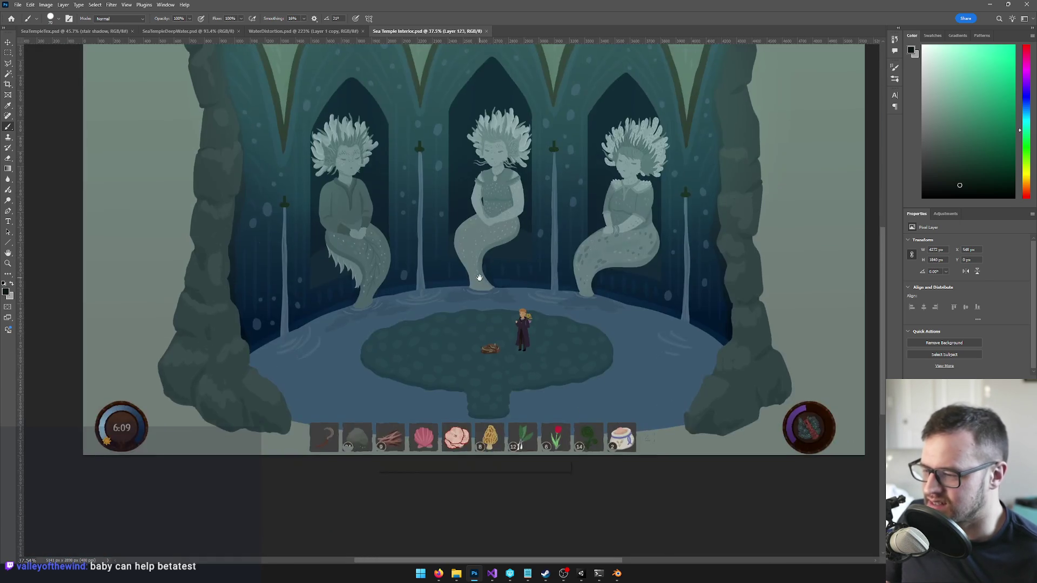
{"action": "scroll", "coordinate": [487, 332], "scroll_direction": "up", "scroll_amount": 2}
{"action": "scroll", "coordinate": [514, 326], "scroll_direction": "up", "scroll_amount": 2}
{"action": "scroll", "coordinate": [528, 325], "scroll_direction": "up", "scroll_amount": 2}
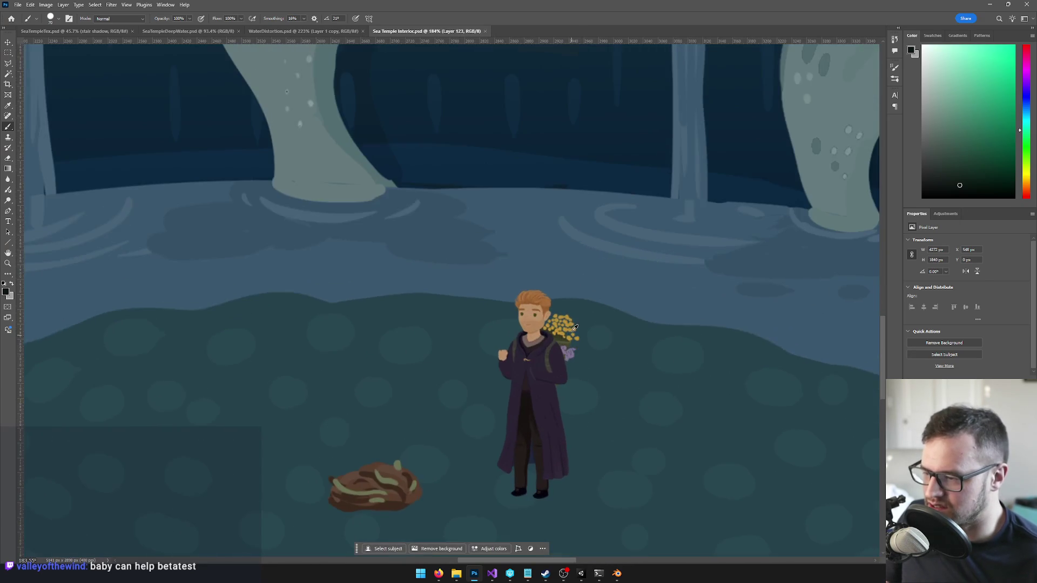
{"action": "scroll", "coordinate": [535, 324], "scroll_direction": "up", "scroll_amount": 1}
{"action": "left_click_drag", "start_coordinate": [606, 308], "coordinate": [568, 243]}
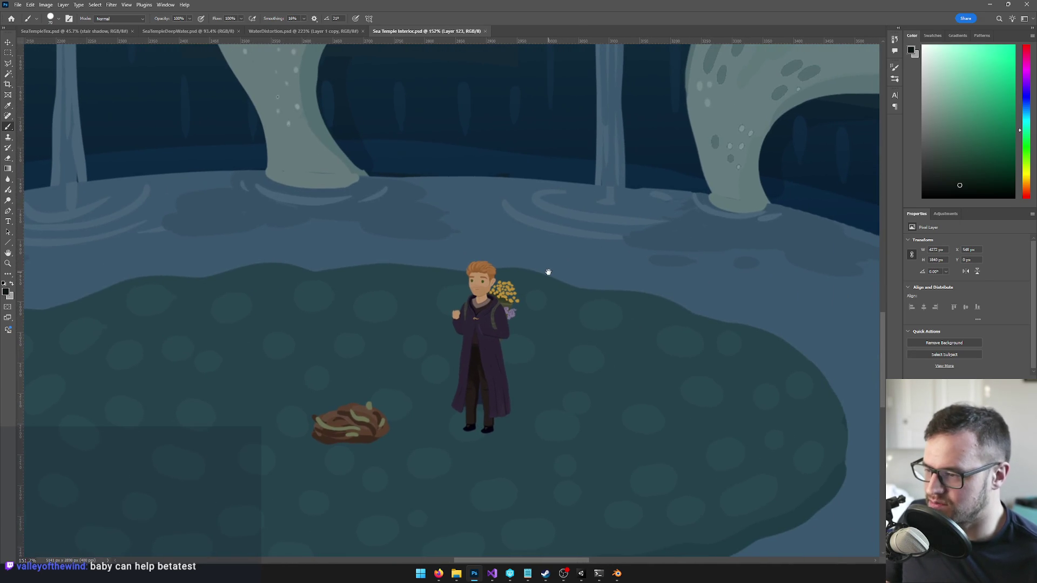
{"action": "scroll", "coordinate": [548, 273], "scroll_direction": "up", "scroll_amount": 1}
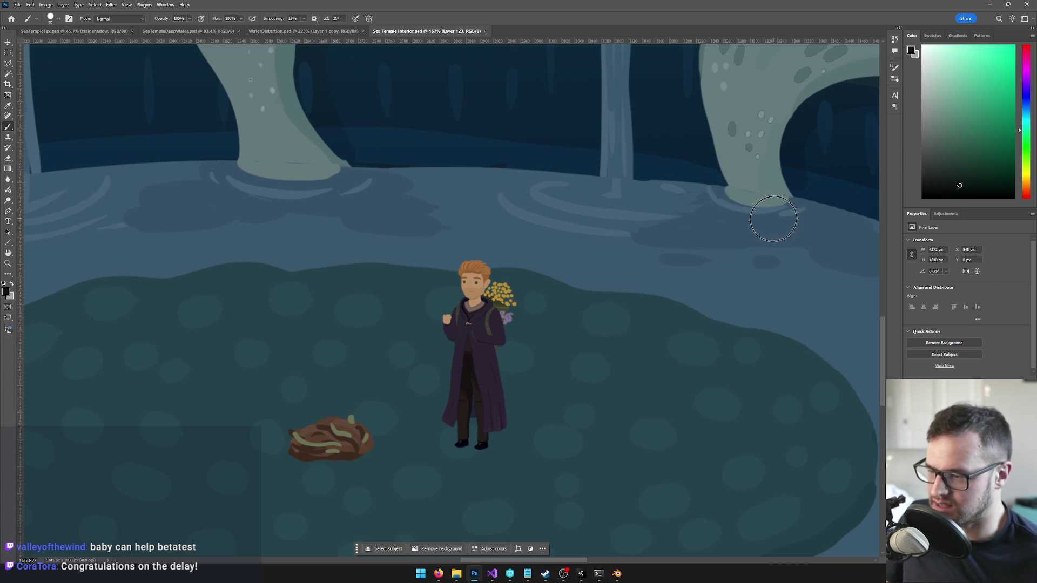
{"action": "scroll", "coordinate": [774, 202], "scroll_direction": "down", "scroll_amount": 5}
{"action": "scroll", "coordinate": [776, 221], "scroll_direction": "down", "scroll_amount": 2}
{"action": "scroll", "coordinate": [649, 243], "scroll_direction": "down", "scroll_amount": 2}
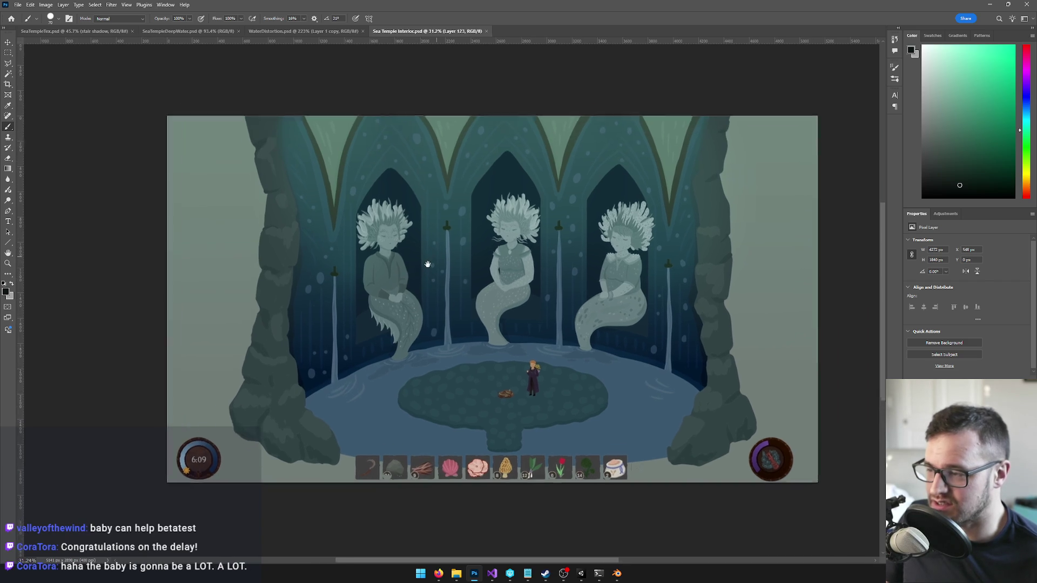
{"action": "left_click_drag", "start_coordinate": [494, 241], "coordinate": [428, 262]}
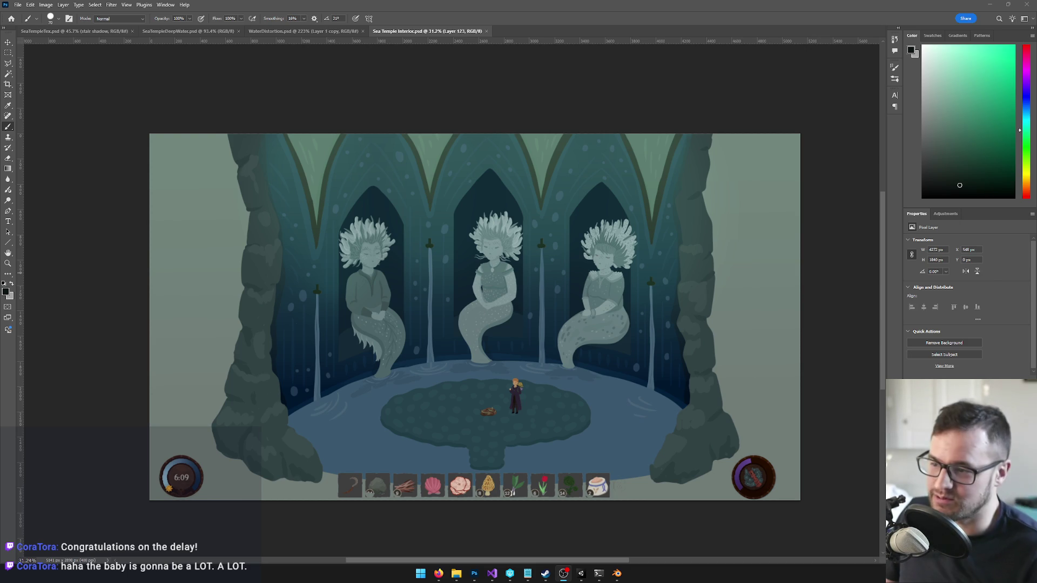
{"action": "scroll", "coordinate": [624, 154], "scroll_direction": "down", "scroll_amount": 3}
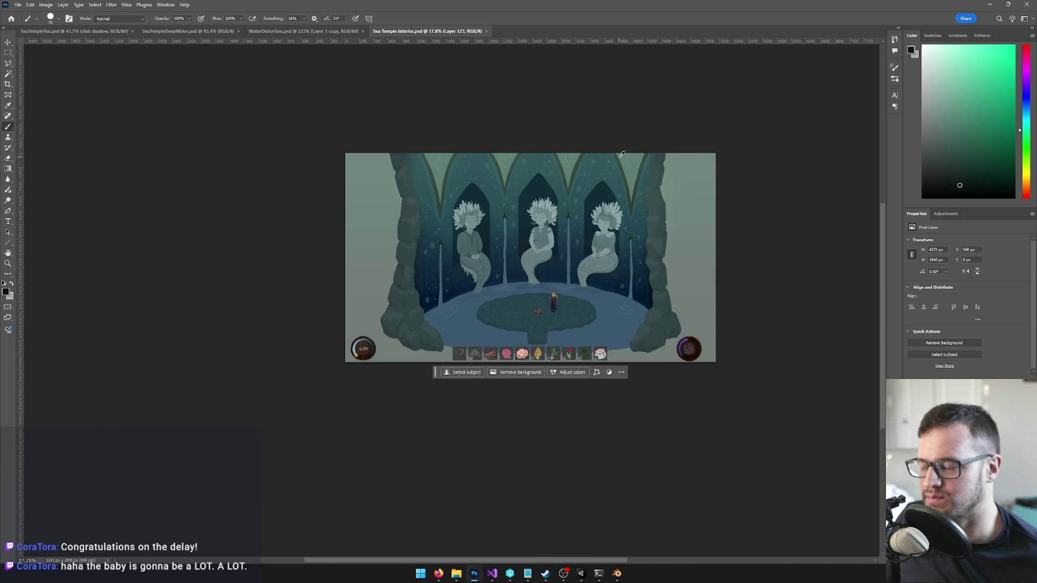
{"action": "scroll", "coordinate": [623, 154], "scroll_direction": "up", "scroll_amount": 1}
{"action": "scroll", "coordinate": [555, 167], "scroll_direction": "up", "scroll_amount": 1}
{"action": "scroll", "coordinate": [557, 190], "scroll_direction": "up", "scroll_amount": 2}
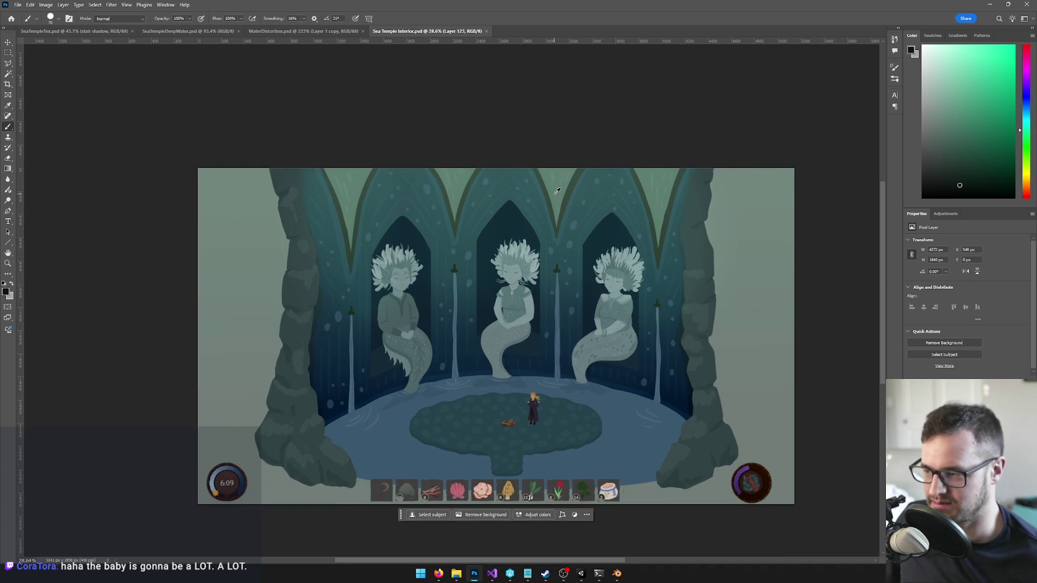
{"action": "left_click_drag", "start_coordinate": [557, 195], "coordinate": [547, 182]}
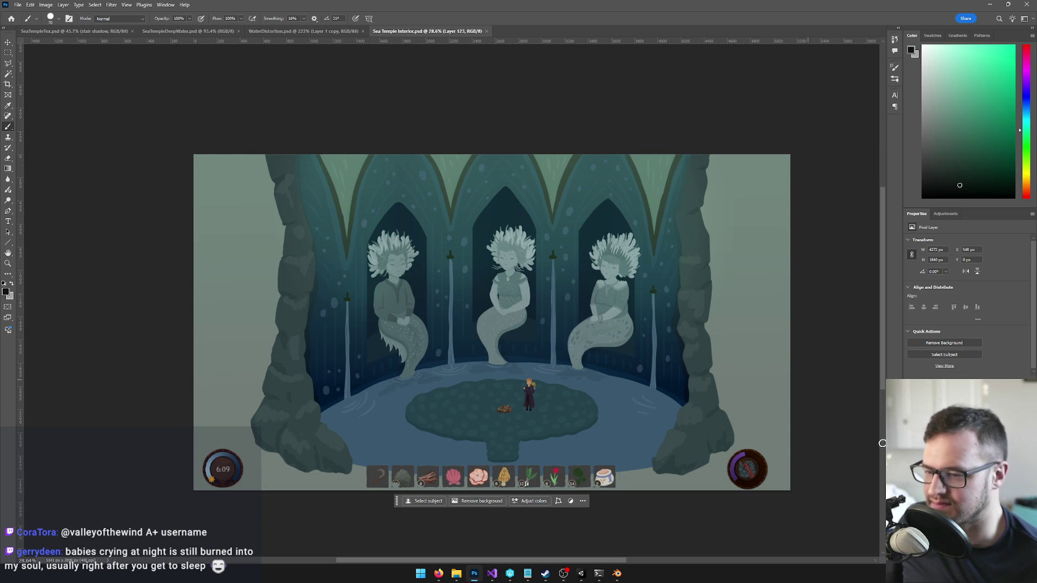
{"action": "scroll", "coordinate": [434, 197], "scroll_direction": "up", "scroll_amount": 3}
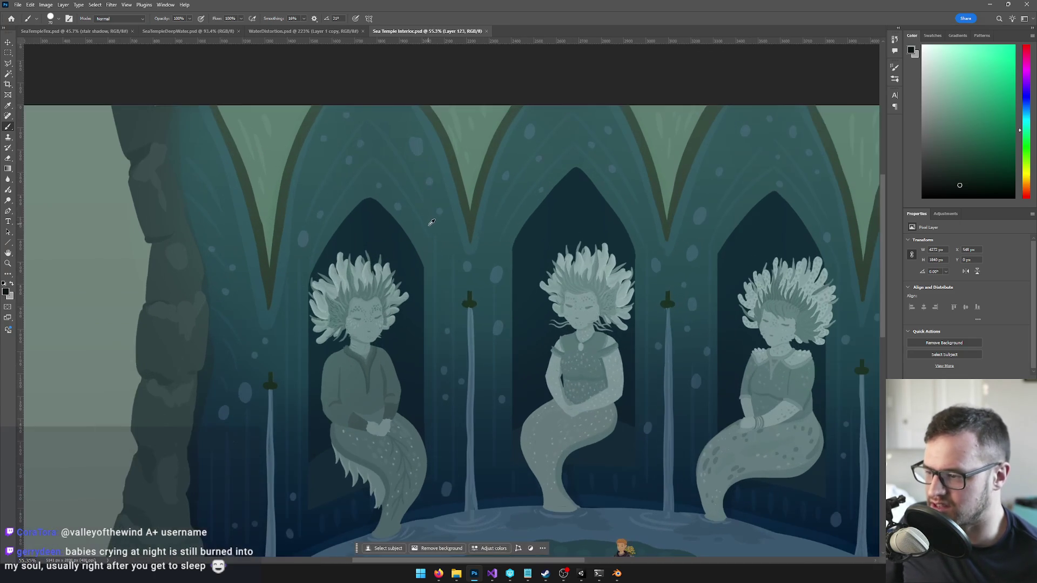
{"action": "scroll", "coordinate": [436, 243], "scroll_direction": "down", "scroll_amount": 2}
{"action": "scroll", "coordinate": [436, 243], "scroll_direction": "up", "scroll_amount": 2}
{"action": "scroll", "coordinate": [434, 259], "scroll_direction": "up", "scroll_amount": 2}
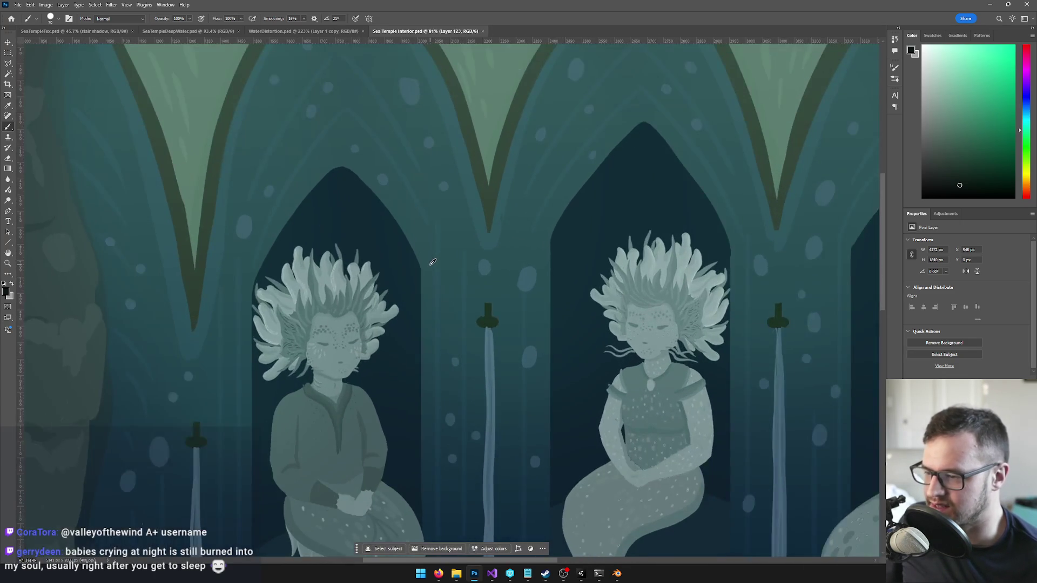
{"action": "scroll", "coordinate": [432, 262], "scroll_direction": "down", "scroll_amount": 2}
{"action": "scroll", "coordinate": [433, 259], "scroll_direction": "down", "scroll_amount": 3}
{"action": "scroll", "coordinate": [454, 255], "scroll_direction": "down", "scroll_amount": 1}
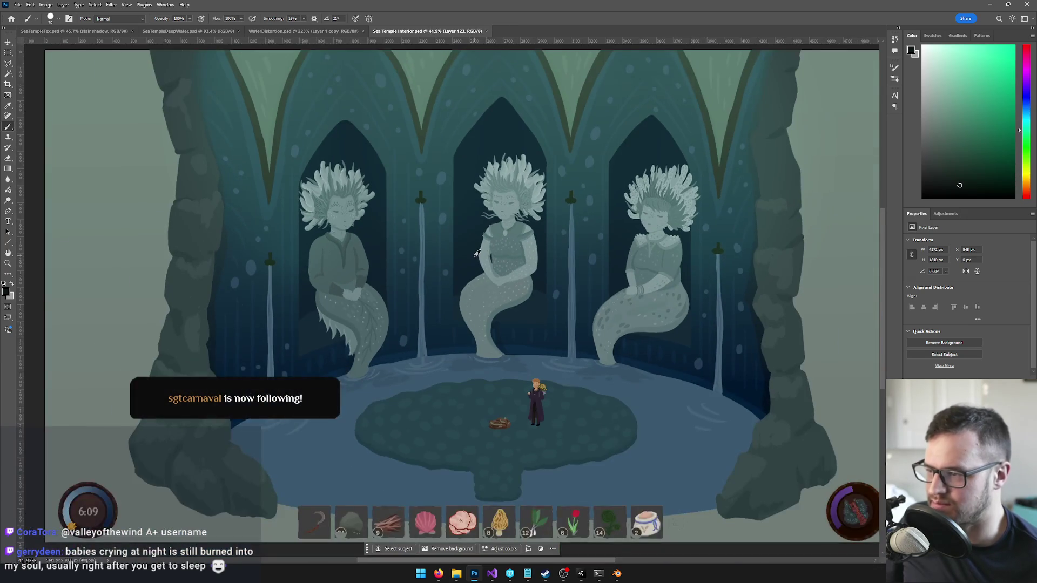
{"action": "scroll", "coordinate": [476, 254], "scroll_direction": "down", "scroll_amount": 1}
{"action": "scroll", "coordinate": [474, 259], "scroll_direction": "down", "scroll_amount": 1}
{"action": "scroll", "coordinate": [471, 276], "scroll_direction": "up", "scroll_amount": 3}
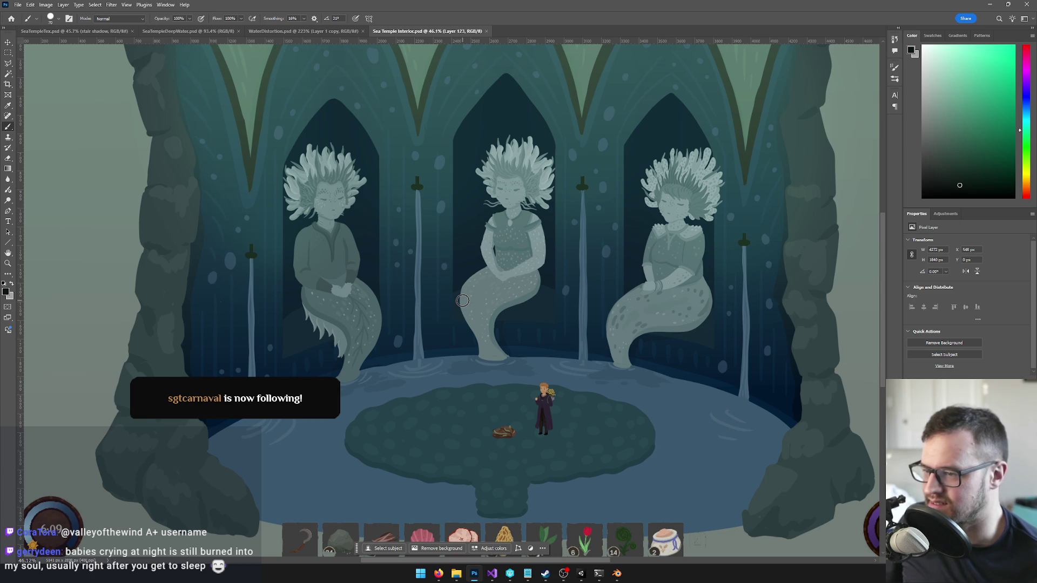
{"action": "scroll", "coordinate": [337, 187], "scroll_direction": "up", "scroll_amount": 3}
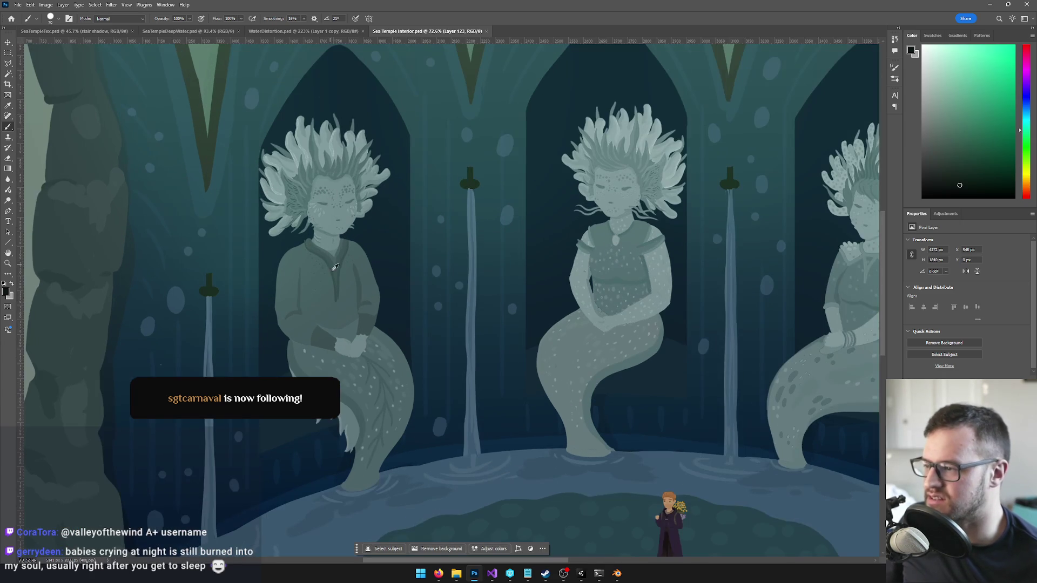
{"action": "scroll", "coordinate": [365, 214], "scroll_direction": "down", "scroll_amount": 3}
{"action": "scroll", "coordinate": [364, 215], "scroll_direction": "up", "scroll_amount": 1}
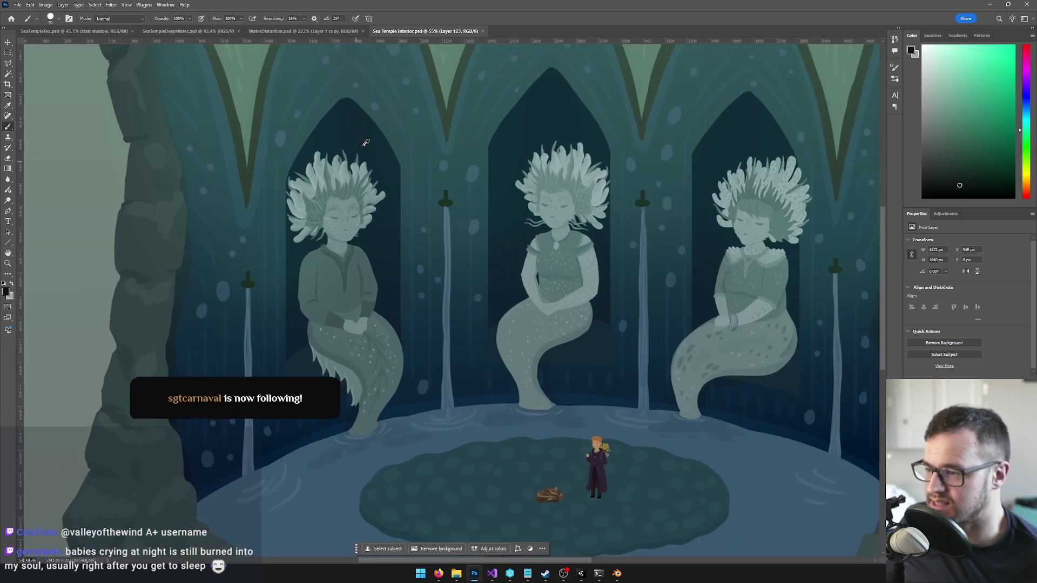
{"action": "scroll", "coordinate": [355, 232], "scroll_direction": "down", "scroll_amount": 2}
{"action": "scroll", "coordinate": [355, 231], "scroll_direction": "up", "scroll_amount": 1}
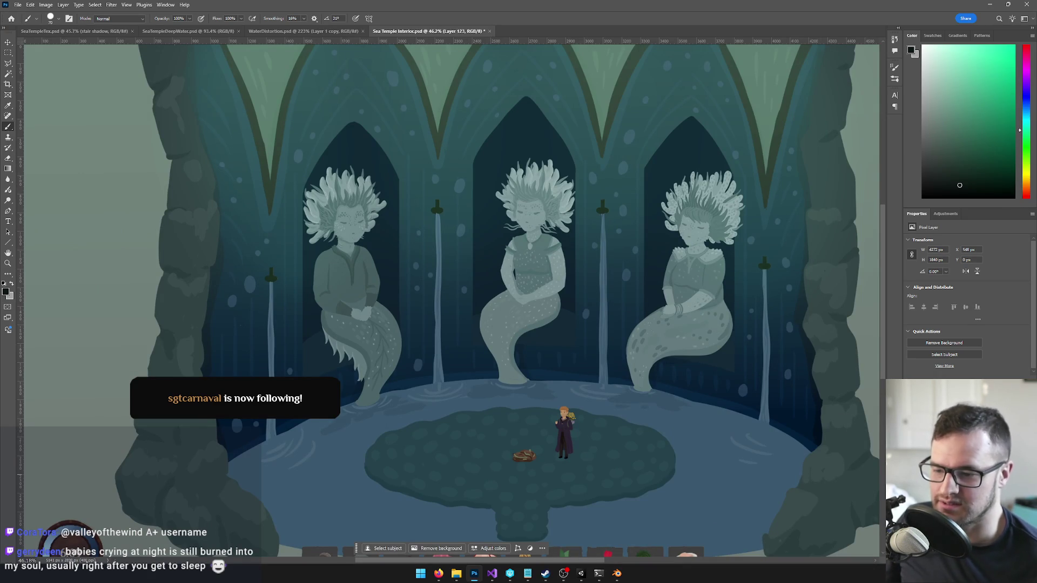
Step: Switch from the Brush to the Move tool to reposition layers
{"action": "key", "text": "v"}
{"action": "scroll", "coordinate": [393, 274], "scroll_direction": "down", "scroll_amount": 3}
{"action": "scroll", "coordinate": [604, 303], "scroll_direction": "down", "scroll_amount": 2}
{"action": "scroll", "coordinate": [603, 303], "scroll_direction": "up", "scroll_amount": 1}
{"action": "scroll", "coordinate": [604, 303], "scroll_direction": "up", "scroll_amount": 1}
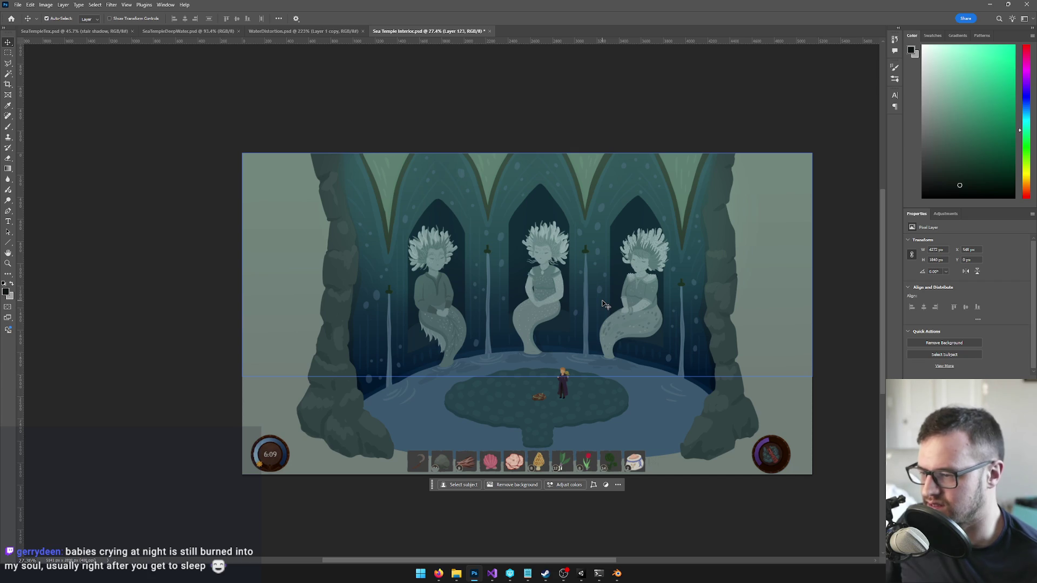
Step: Auto-select the mermaid statue layers on canvas, then make the Group 5 copy group active
{"action": "left_click", "coordinate": [551, 294]}
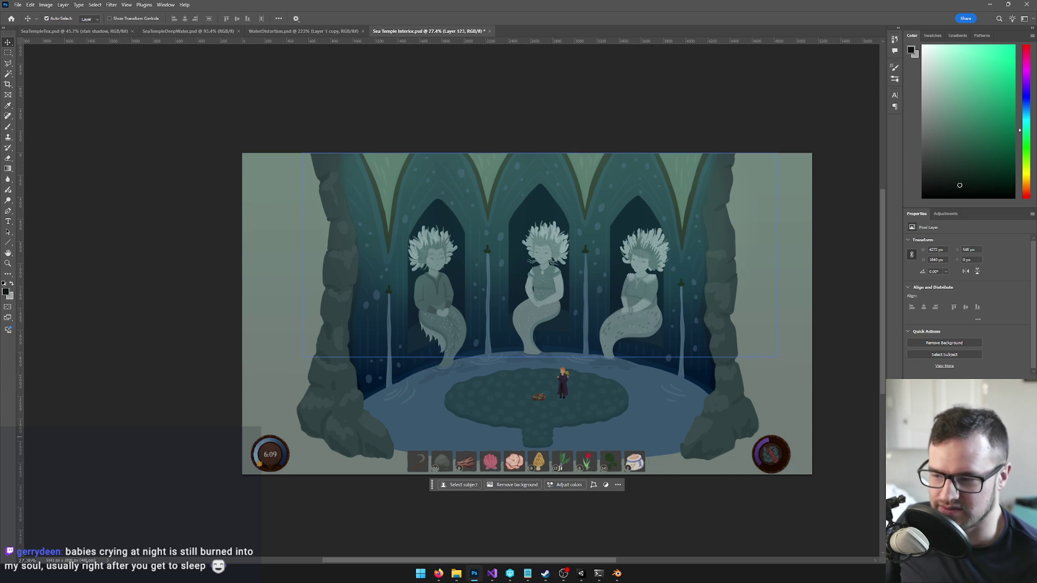
{"action": "key", "text": "Escape"}
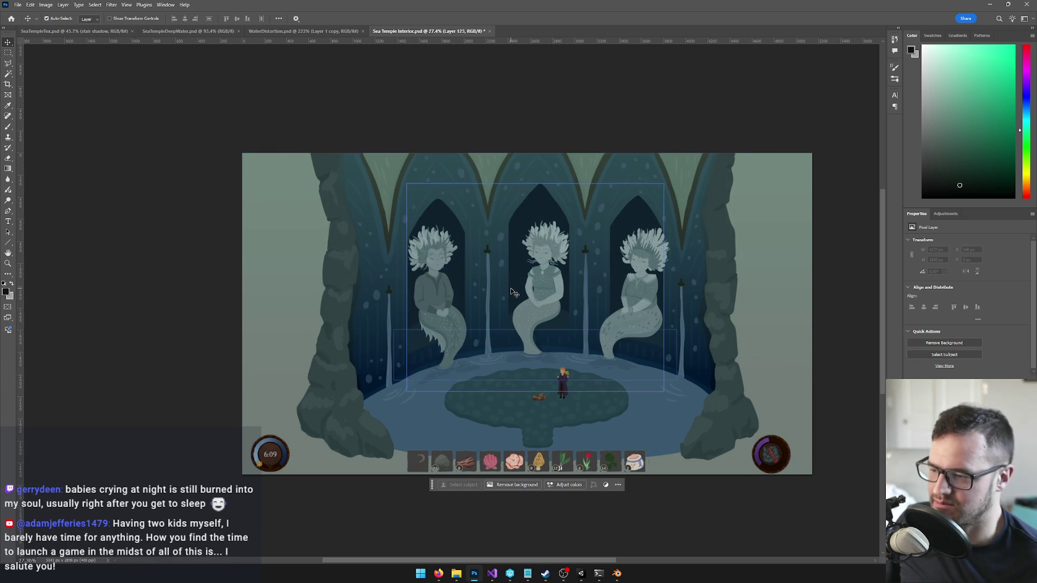
{"action": "left_click", "coordinate": [536, 289]}
{"action": "left_click", "coordinate": [751, 432]}
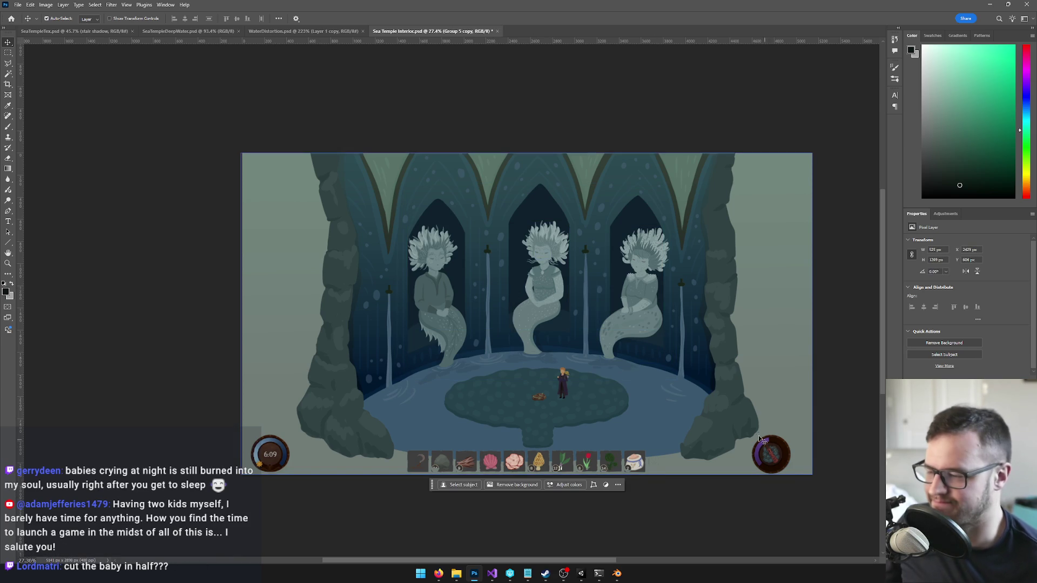
{"action": "scroll", "coordinate": [752, 432], "scroll_direction": "up", "scroll_amount": 1}
{"action": "scroll", "coordinate": [752, 431], "scroll_direction": "up", "scroll_amount": 1}
{"action": "scroll", "coordinate": [616, 324], "scroll_direction": "up", "scroll_amount": 2}
{"action": "scroll", "coordinate": [567, 356], "scroll_direction": "up", "scroll_amount": 1}
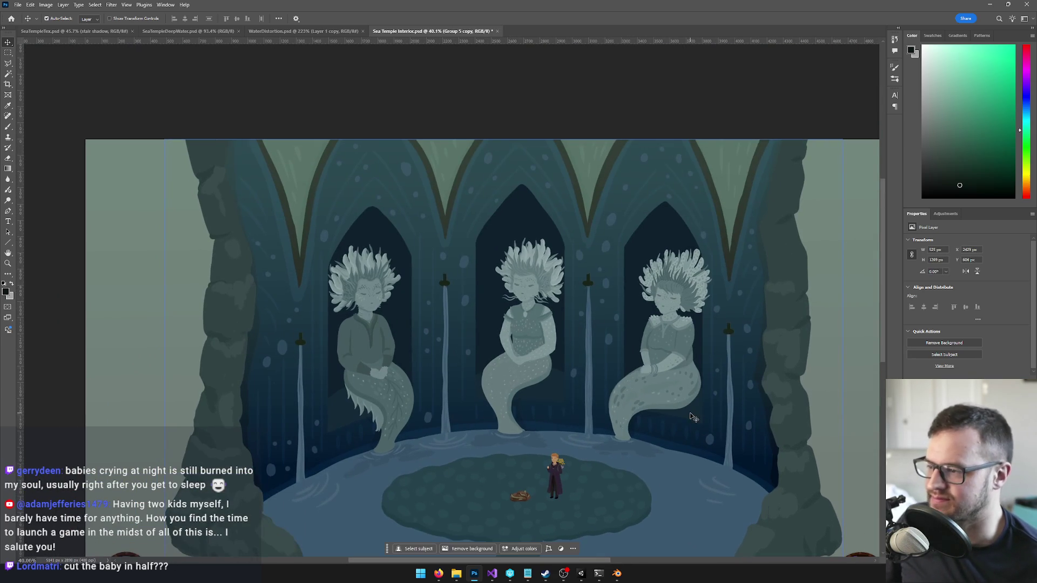
{"action": "scroll", "coordinate": [558, 368], "scroll_direction": "up", "scroll_amount": 1}
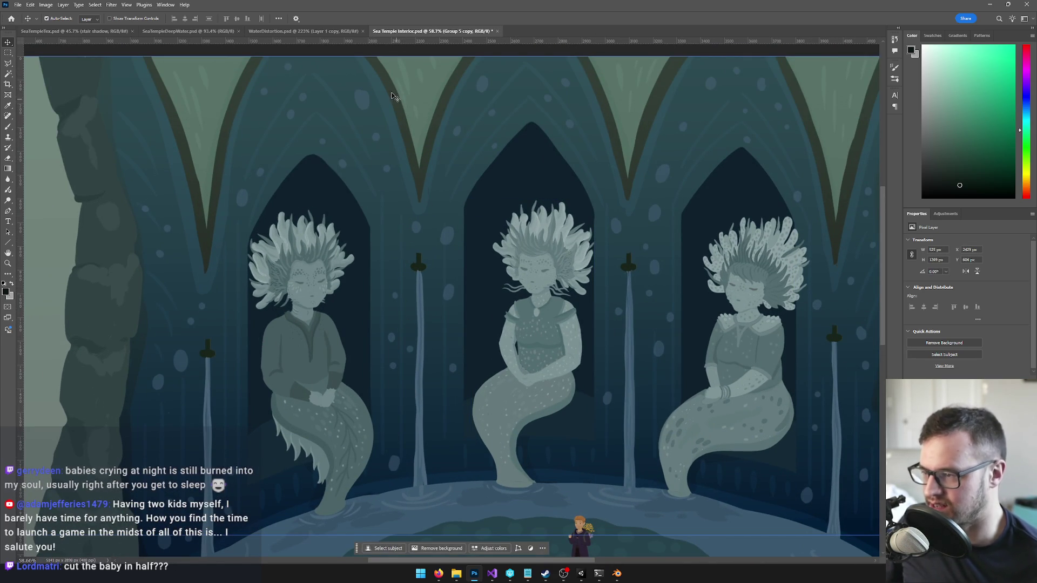
Step: Inspect the statues up close, pick the middle mermaid, then return to Layer 123
{"action": "mouse_move", "coordinate": [434, 139]}
{"action": "left_mouse_down"}
{"action": "mouse_move", "coordinate": [402, 125]}
{"action": "mouse_move", "coordinate": [454, 175]}
{"action": "mouse_move", "coordinate": [535, 186]}
{"action": "left_mouse_up"}
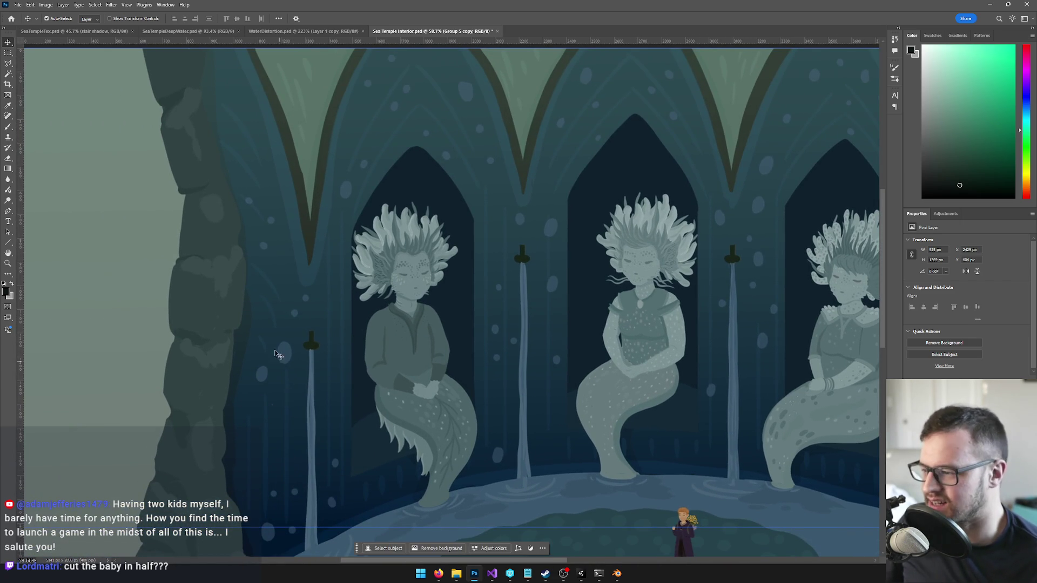
{"action": "scroll", "coordinate": [300, 389], "scroll_direction": "down", "scroll_amount": 5}
{"action": "scroll", "coordinate": [487, 381], "scroll_direction": "up", "scroll_amount": 6}
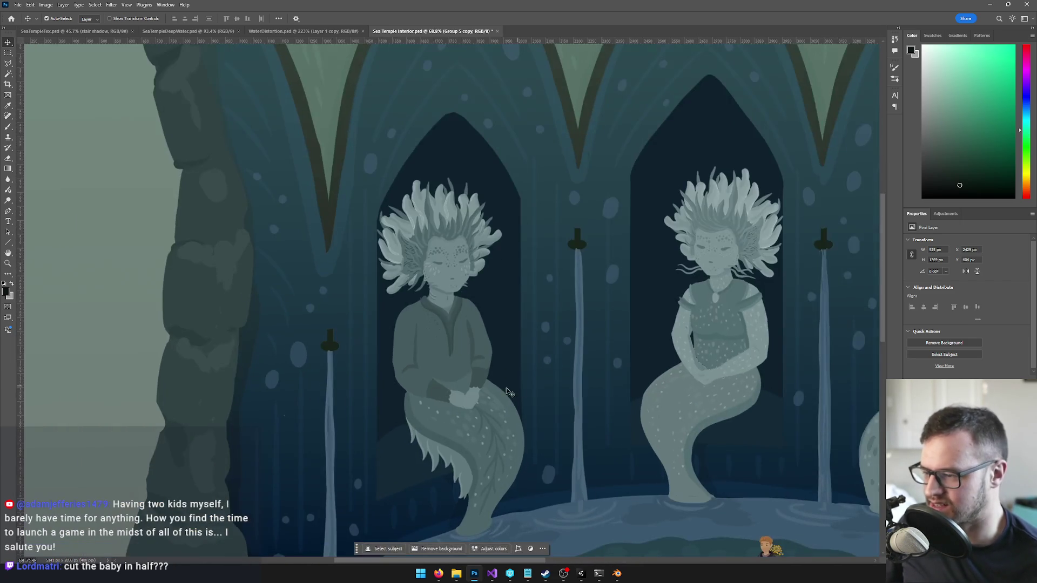
{"action": "left_click_drag", "start_coordinate": [519, 389], "coordinate": [405, 381]}
{"action": "left_click", "coordinate": [584, 306]}
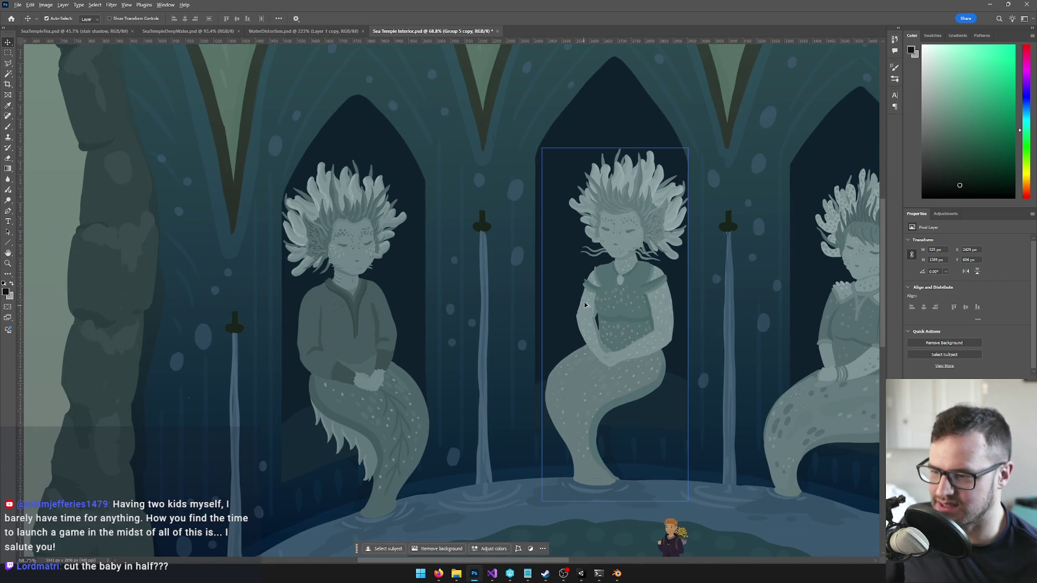
{"action": "left_click", "coordinate": [541, 281]}
{"action": "scroll", "coordinate": [541, 282], "scroll_direction": "up", "scroll_amount": 2}
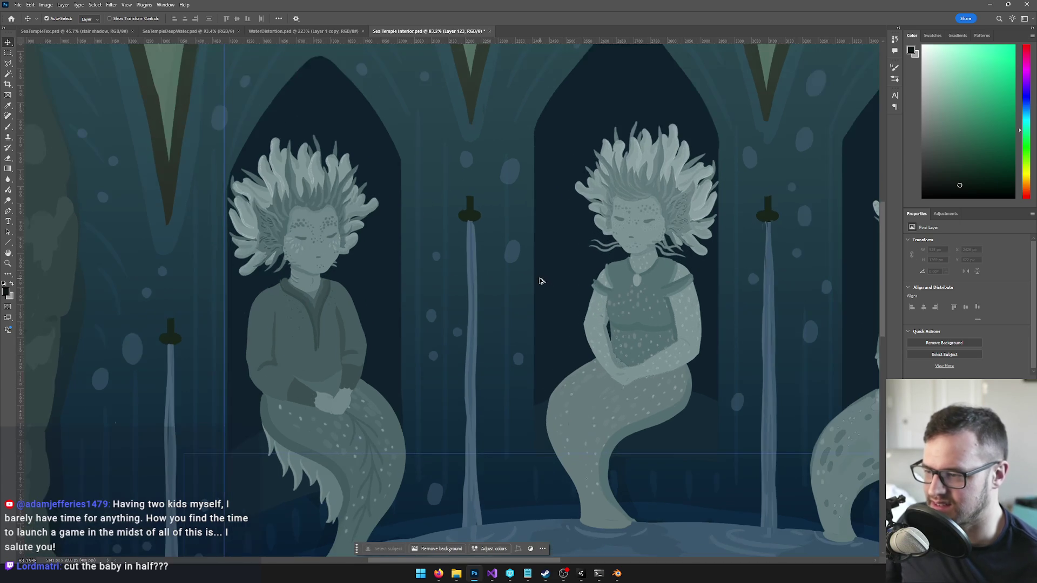
{"action": "left_click_drag", "start_coordinate": [541, 282], "coordinate": [541, 402]}
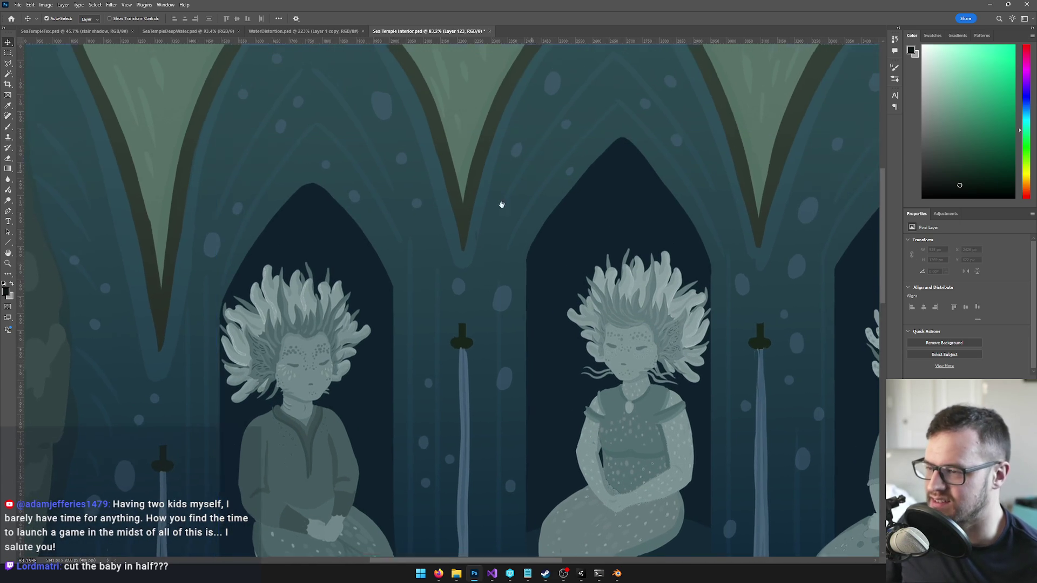
{"action": "scroll", "coordinate": [521, 188], "scroll_direction": "down", "scroll_amount": 1}
{"action": "scroll", "coordinate": [503, 244], "scroll_direction": "down", "scroll_amount": 1}
{"action": "scroll", "coordinate": [502, 243], "scroll_direction": "down", "scroll_amount": 1}
{"action": "scroll", "coordinate": [502, 242], "scroll_direction": "down", "scroll_amount": 1}
{"action": "scroll", "coordinate": [501, 242], "scroll_direction": "down", "scroll_amount": 2}
{"action": "scroll", "coordinate": [518, 325], "scroll_direction": "down", "scroll_amount": 2}
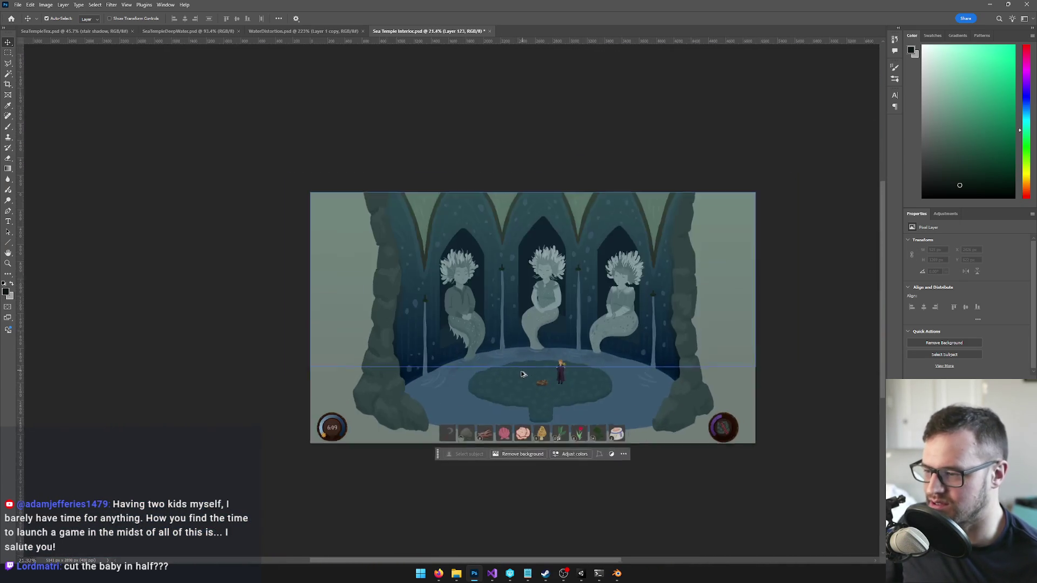
{"action": "scroll", "coordinate": [523, 374], "scroll_direction": "up", "scroll_amount": 2}
{"action": "scroll", "coordinate": [523, 373], "scroll_direction": "up", "scroll_amount": 2}
{"action": "scroll", "coordinate": [519, 390], "scroll_direction": "up", "scroll_amount": 1}
{"action": "scroll", "coordinate": [517, 421], "scroll_direction": "down", "scroll_amount": 1}
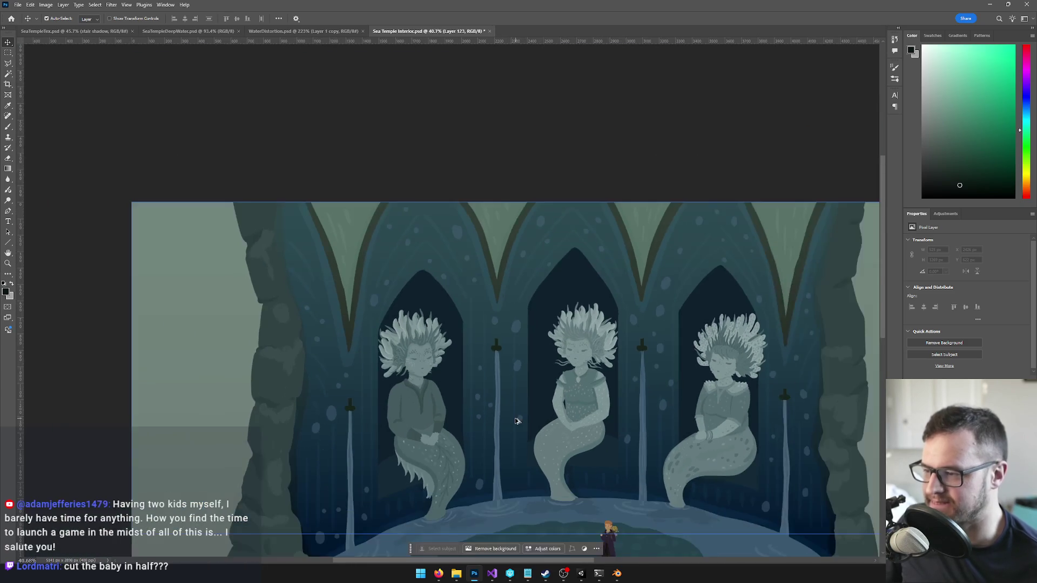
{"action": "scroll", "coordinate": [518, 421], "scroll_direction": "up", "scroll_amount": 2}
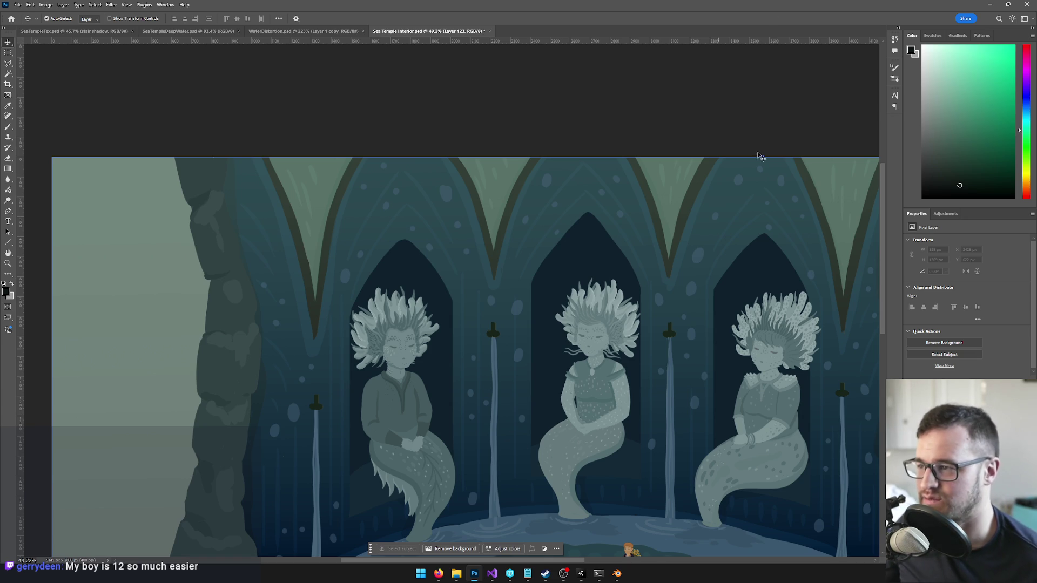
{"action": "scroll", "coordinate": [685, 292], "scroll_direction": "down", "scroll_amount": 3}
{"action": "scroll", "coordinate": [682, 323], "scroll_direction": "up", "scroll_amount": 1}
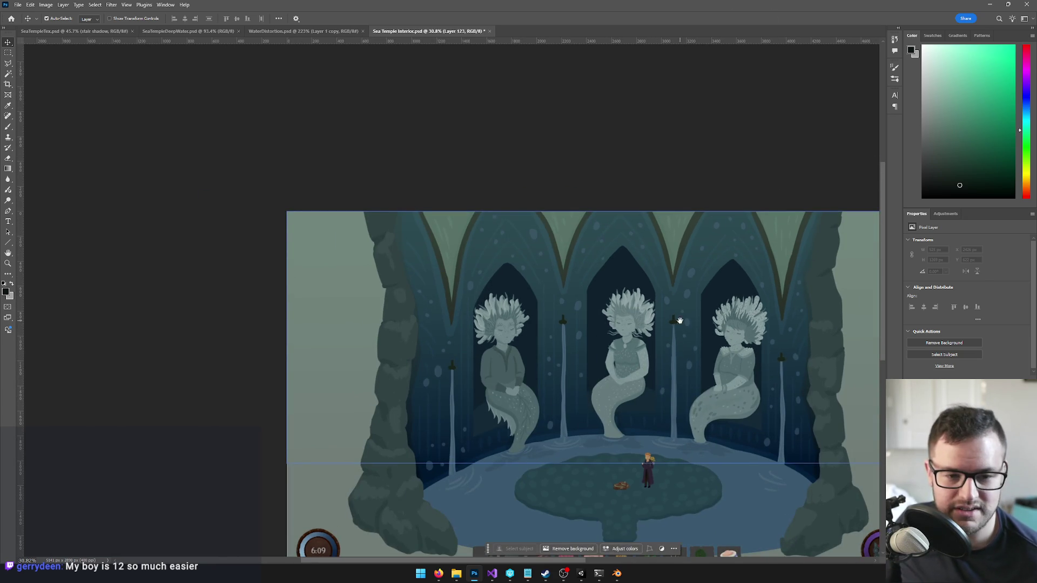
{"action": "left_click_drag", "start_coordinate": [680, 320], "coordinate": [650, 276]}
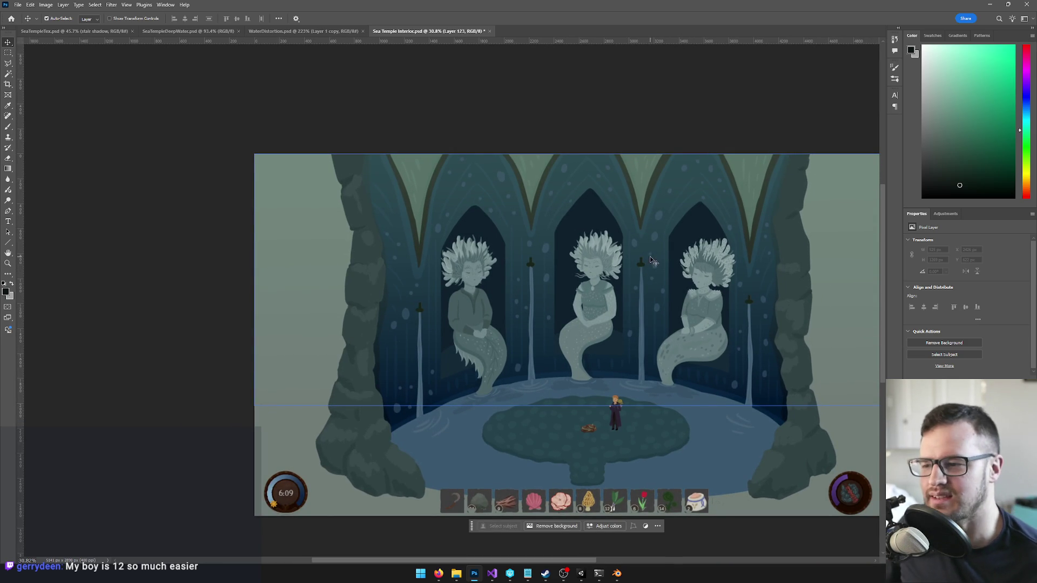
{"action": "scroll", "coordinate": [632, 261], "scroll_direction": "down", "scroll_amount": 2}
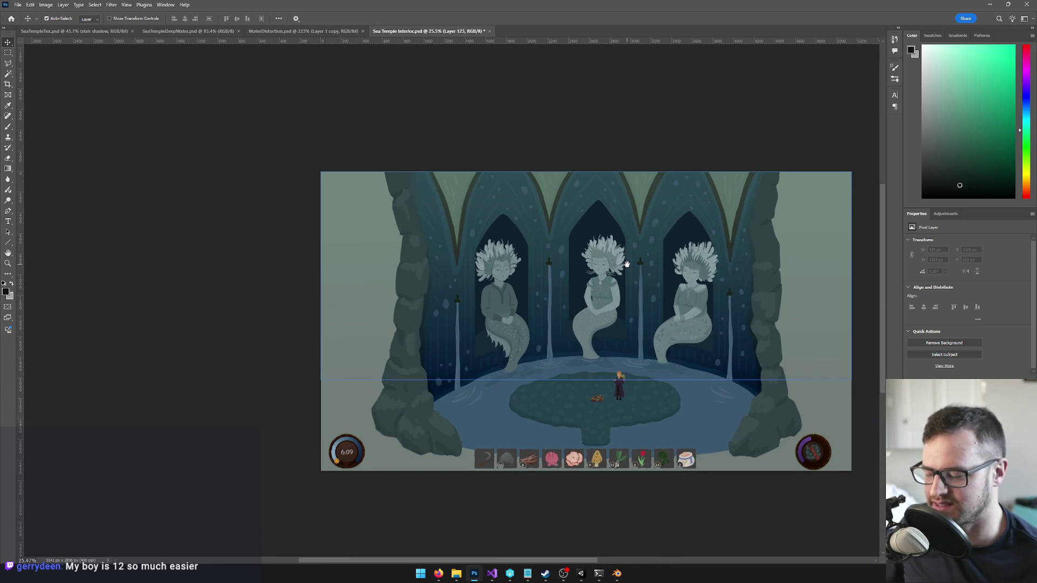
{"action": "left_click_drag", "start_coordinate": [626, 265], "coordinate": [618, 273]}
{"action": "left_click", "coordinate": [618, 269]}
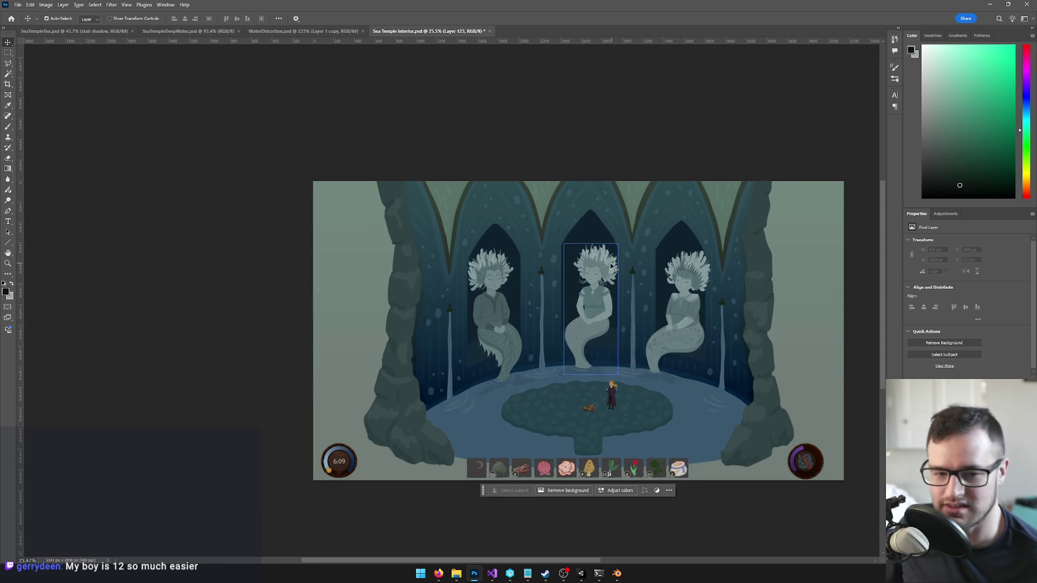
{"action": "left_click", "coordinate": [570, 240]}
{"action": "scroll", "coordinate": [633, 257], "scroll_direction": "down", "scroll_amount": 2}
{"action": "left_click", "coordinate": [633, 256]}
{"action": "scroll", "coordinate": [640, 243], "scroll_direction": "up", "scroll_amount": 1}
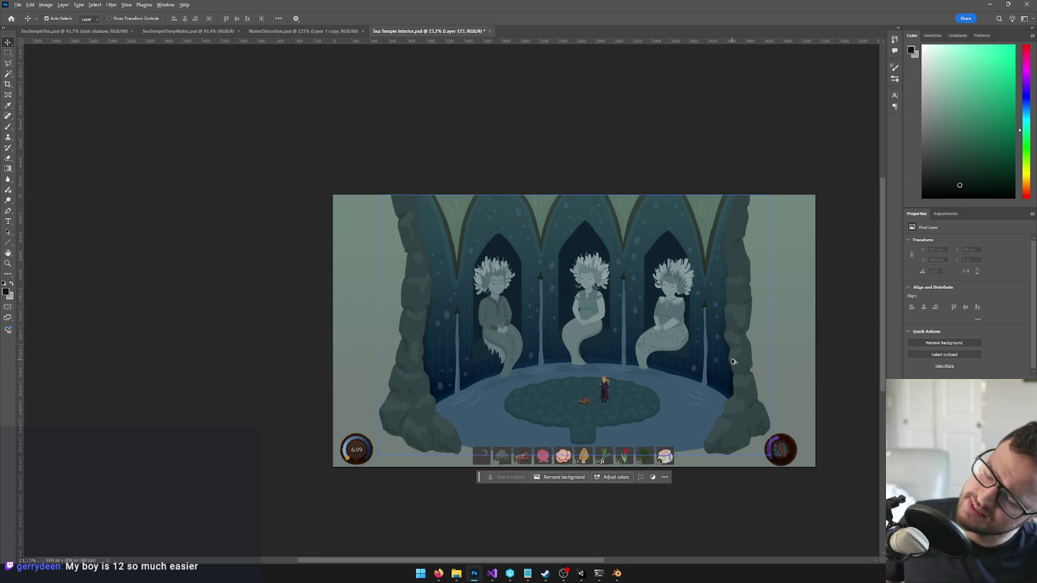
{"action": "scroll", "coordinate": [729, 361], "scroll_direction": "down", "scroll_amount": 2}
{"action": "scroll", "coordinate": [729, 360], "scroll_direction": "up", "scroll_amount": 3}
{"action": "left_click", "coordinate": [663, 350]}
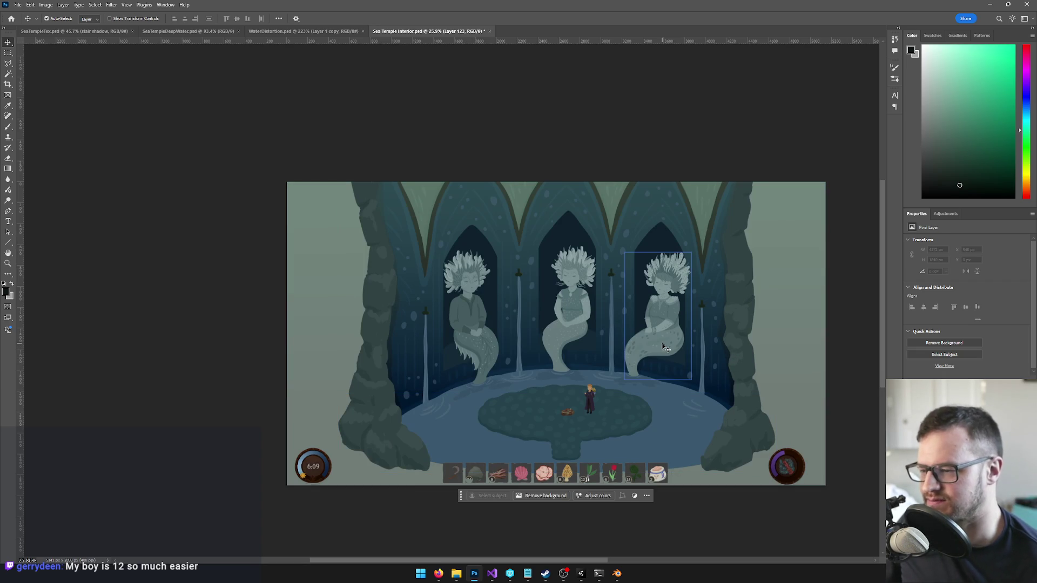
{"action": "left_click", "coordinate": [550, 236]}
{"action": "left_click", "coordinate": [568, 276]}
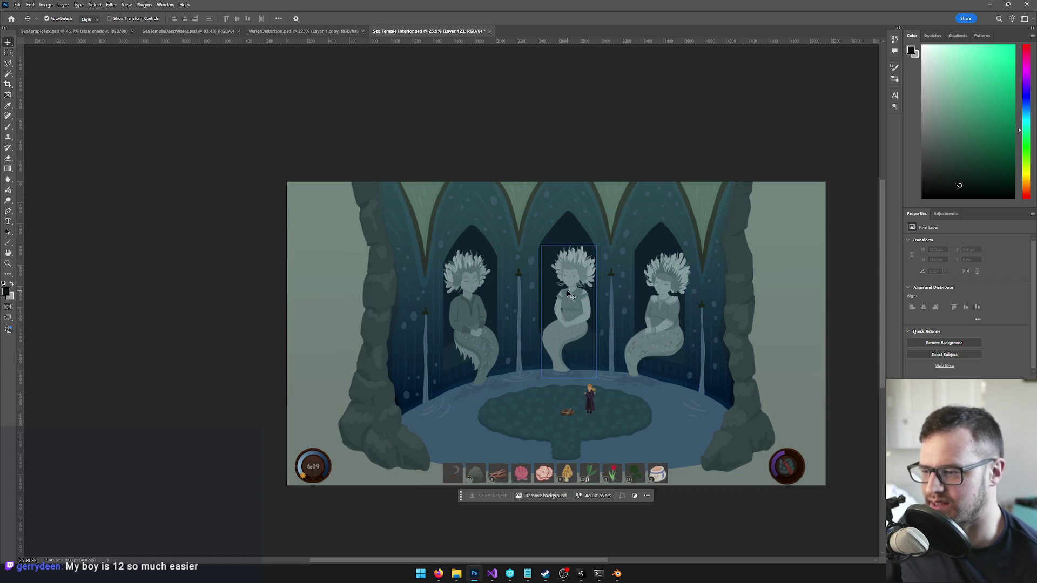
{"action": "scroll", "coordinate": [568, 287], "scroll_direction": "up", "scroll_amount": 4}
{"action": "scroll", "coordinate": [558, 316], "scroll_direction": "down", "scroll_amount": 3}
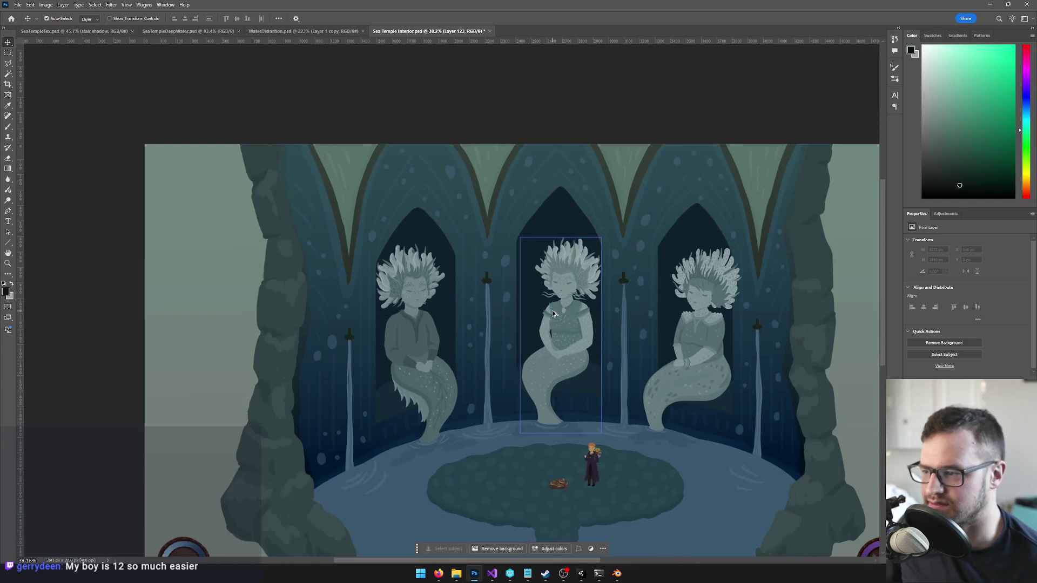
{"action": "scroll", "coordinate": [554, 314], "scroll_direction": "up", "scroll_amount": 2}
{"action": "left_click", "coordinate": [561, 174]}
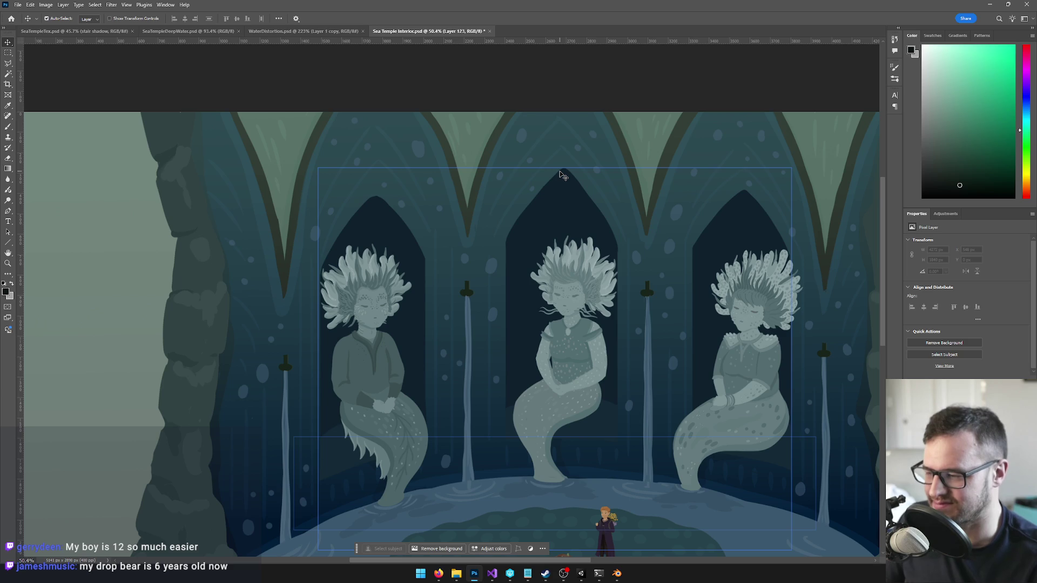
{"action": "scroll", "coordinate": [539, 250], "scroll_direction": "down", "scroll_amount": 3}
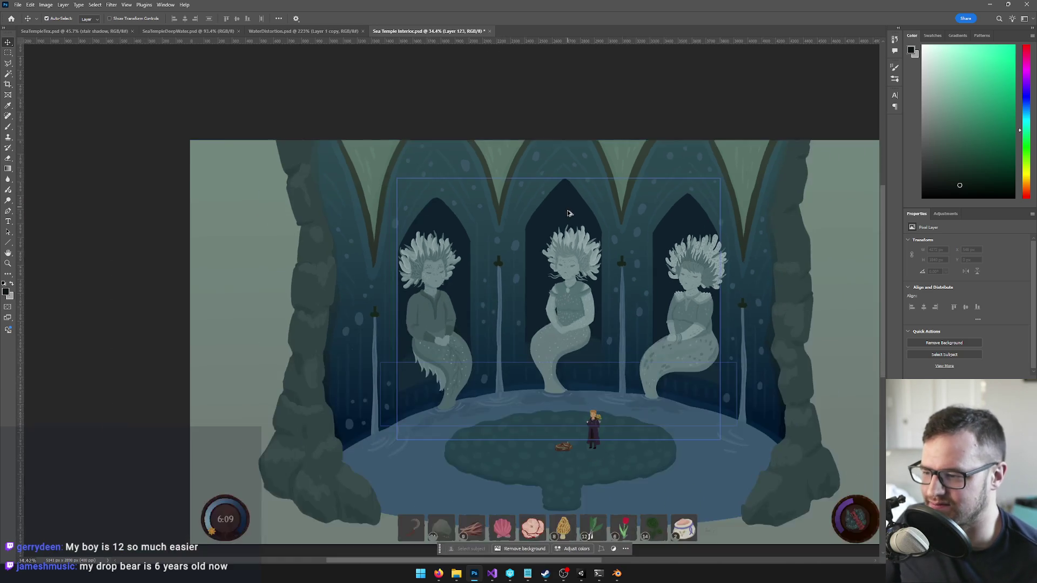
{"action": "scroll", "coordinate": [538, 250], "scroll_direction": "up", "scroll_amount": 2}
{"action": "left_click", "coordinate": [435, 280]}
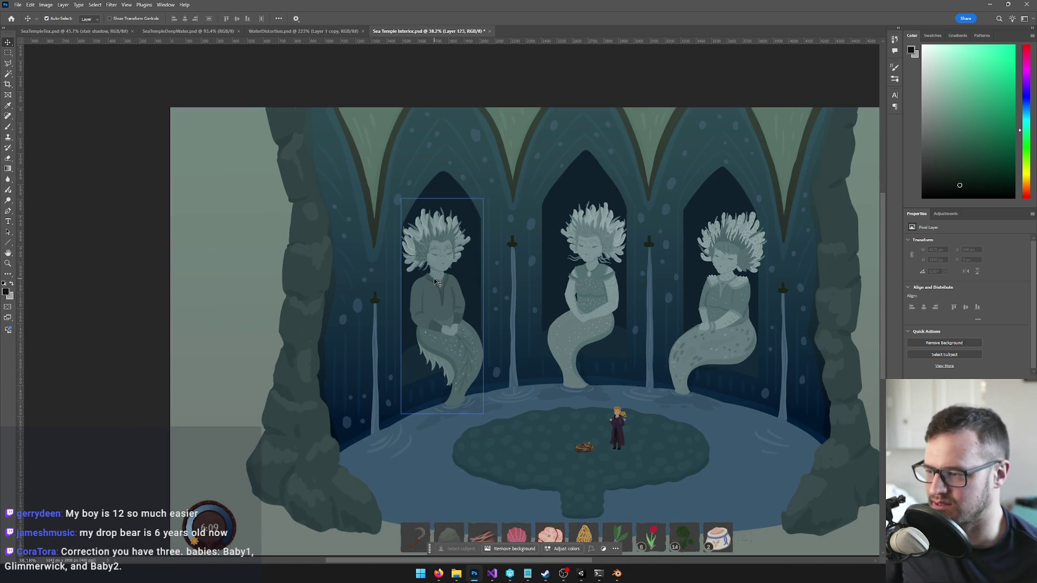
Step: Delete the left mermaid statue, undoing and redoing once to compare
{"action": "key", "text": "Delete"}
{"action": "left_click", "coordinate": [591, 295]}
{"action": "key", "text": "ctrl+z"}
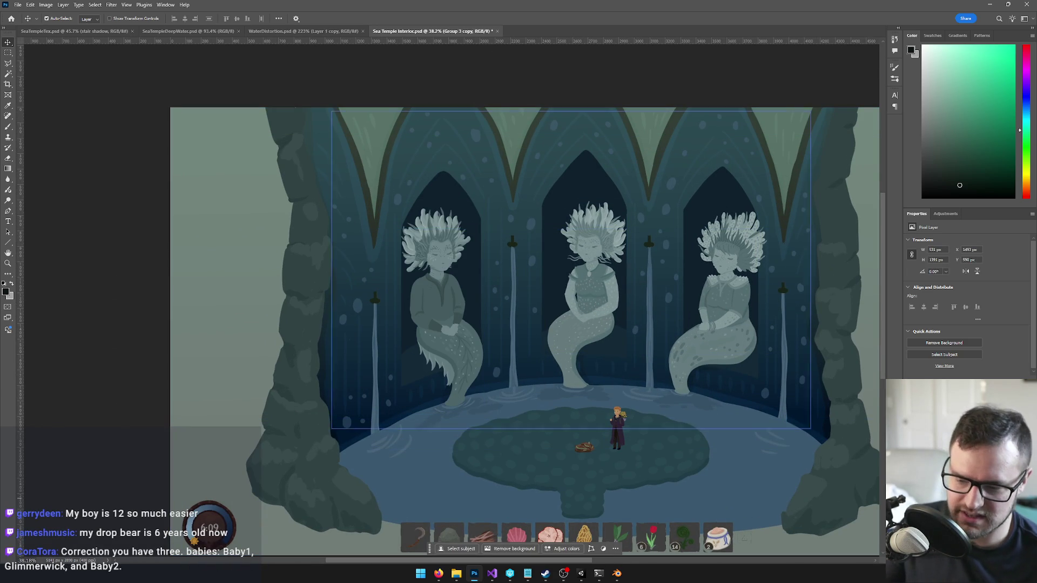
{"action": "key", "text": "ctrl+shift+z"}
{"action": "key", "text": "ctrl+d"}
Step: Save the scene as a new PSD named SeaTempleInteriorTex, accepting the format options
{"action": "left_click", "coordinate": [18, 5]}
{"action": "left_click", "coordinate": [36, 117]}
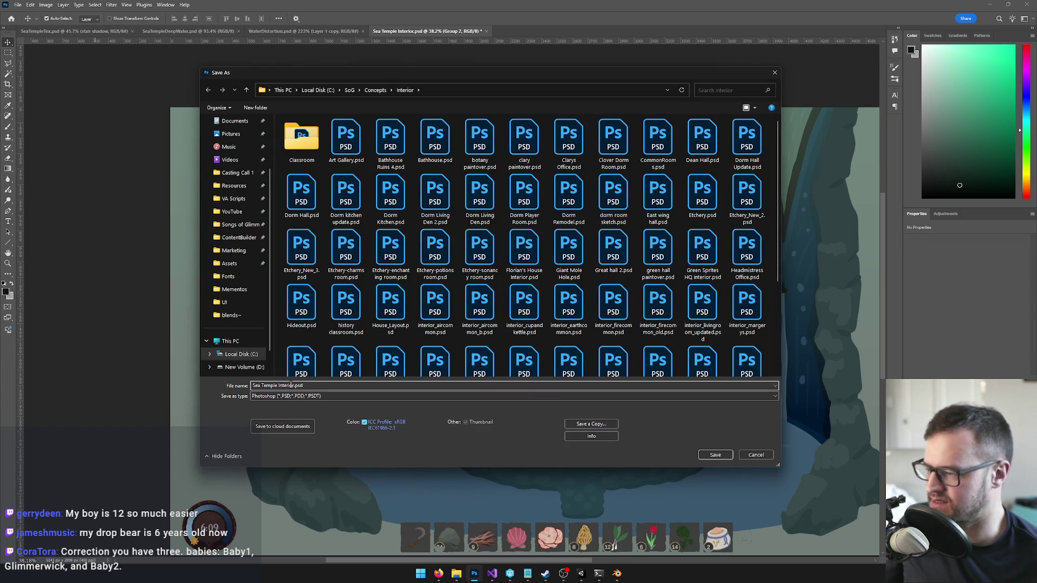
{"action": "type", "text": "SeabedBed.psdFiles"}
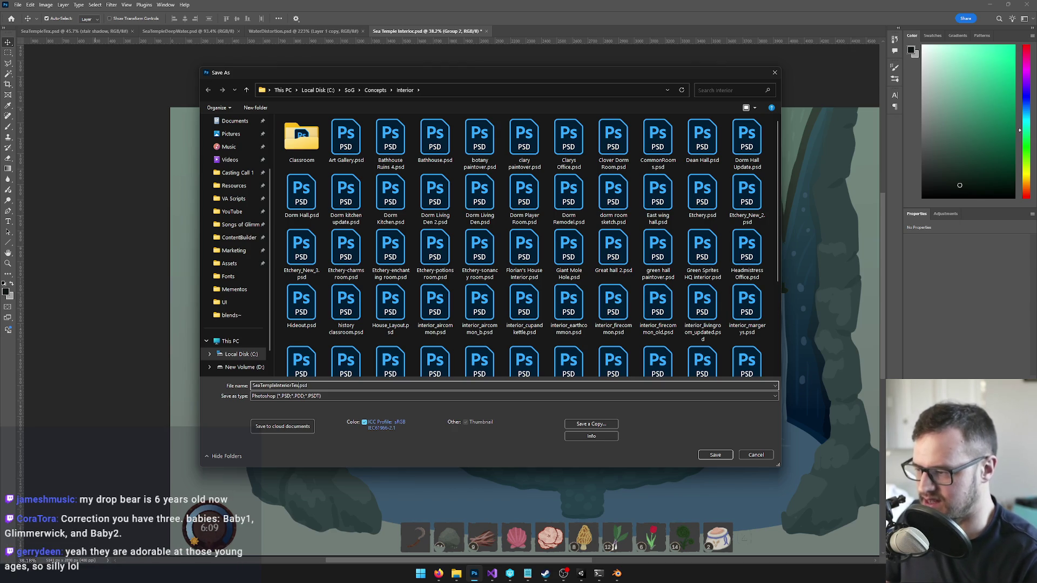
{"action": "left_click", "coordinate": [714, 455]}
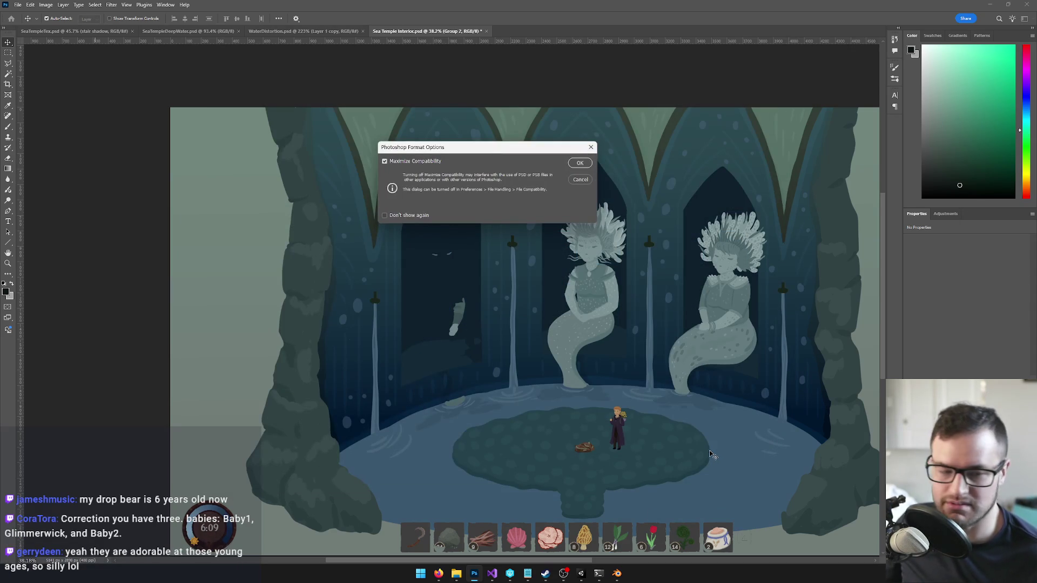
{"action": "left_click", "coordinate": [581, 162]}
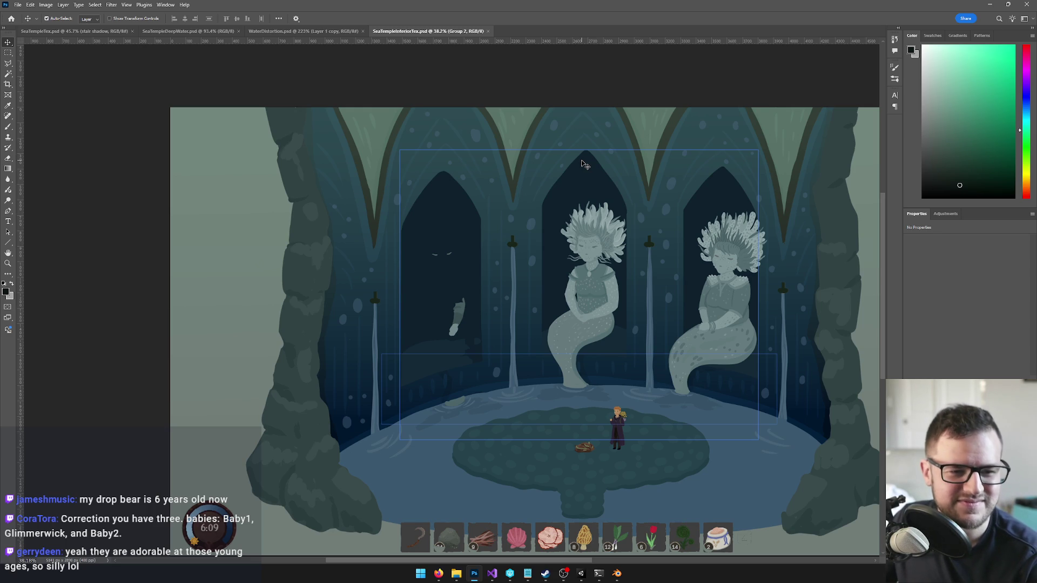
Step: Delete the leftover fish layer and the glowing eyes layer from the empty left arch
{"action": "key", "text": "ctrl+h"}
{"action": "left_click", "coordinate": [458, 316]}
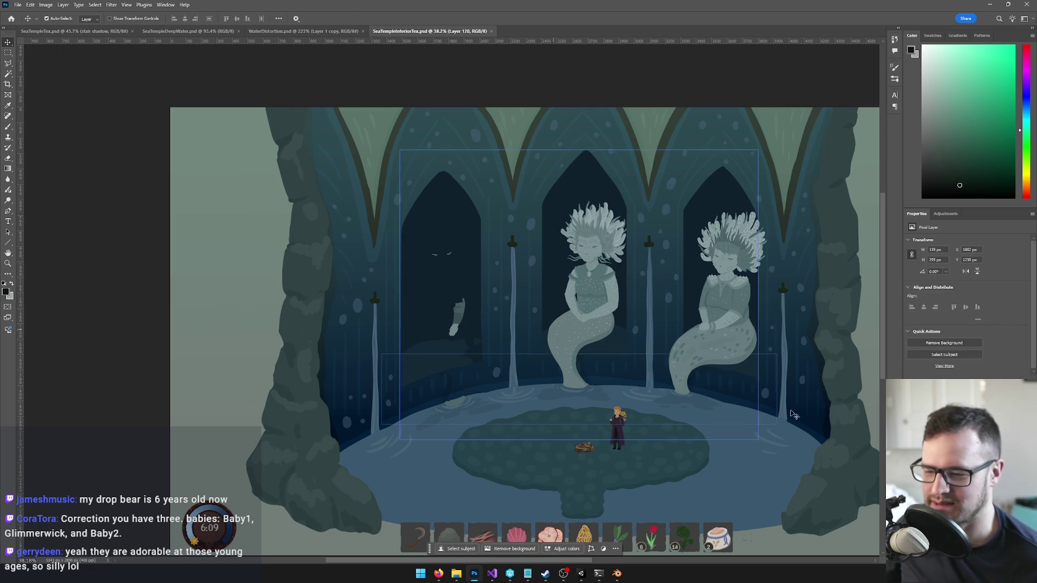
{"action": "key", "text": "Delete"}
{"action": "left_click", "coordinate": [440, 243]}
{"action": "scroll", "coordinate": [441, 243], "scroll_direction": "up", "scroll_amount": 3}
{"action": "scroll", "coordinate": [441, 243], "scroll_direction": "up", "scroll_amount": 3}
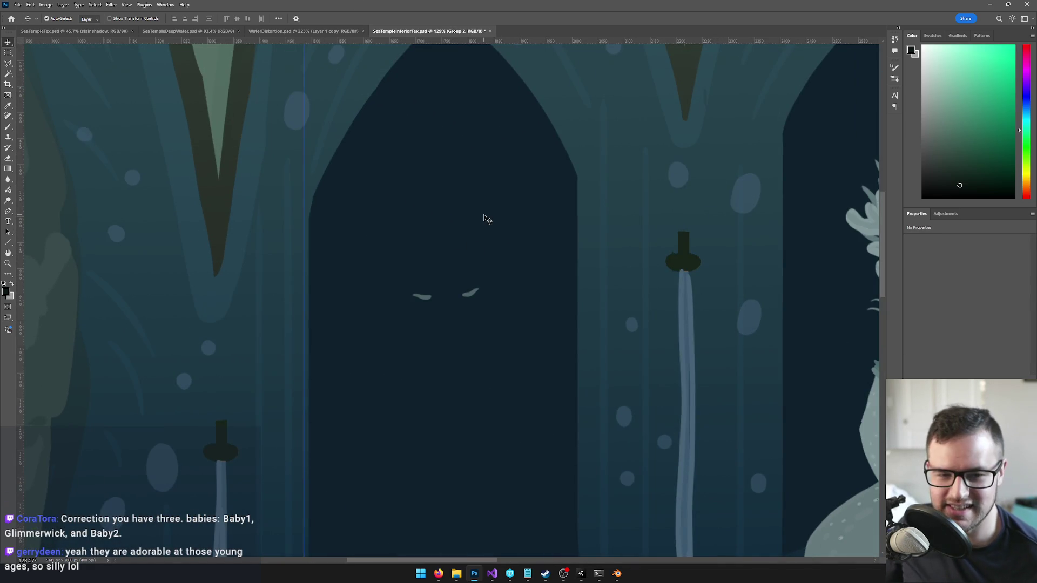
{"action": "left_click", "coordinate": [423, 296]}
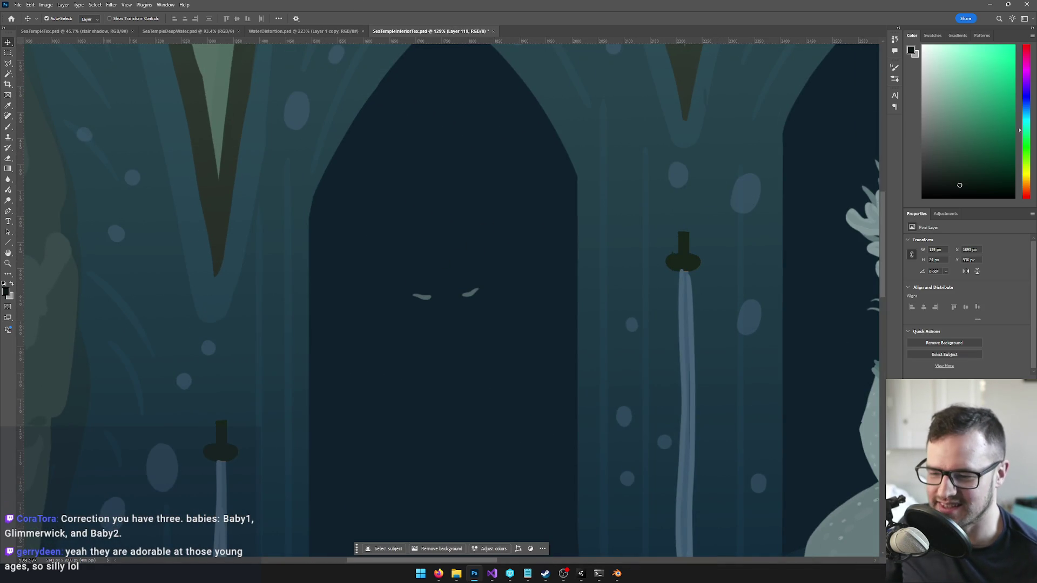
{"action": "key", "text": "Delete"}
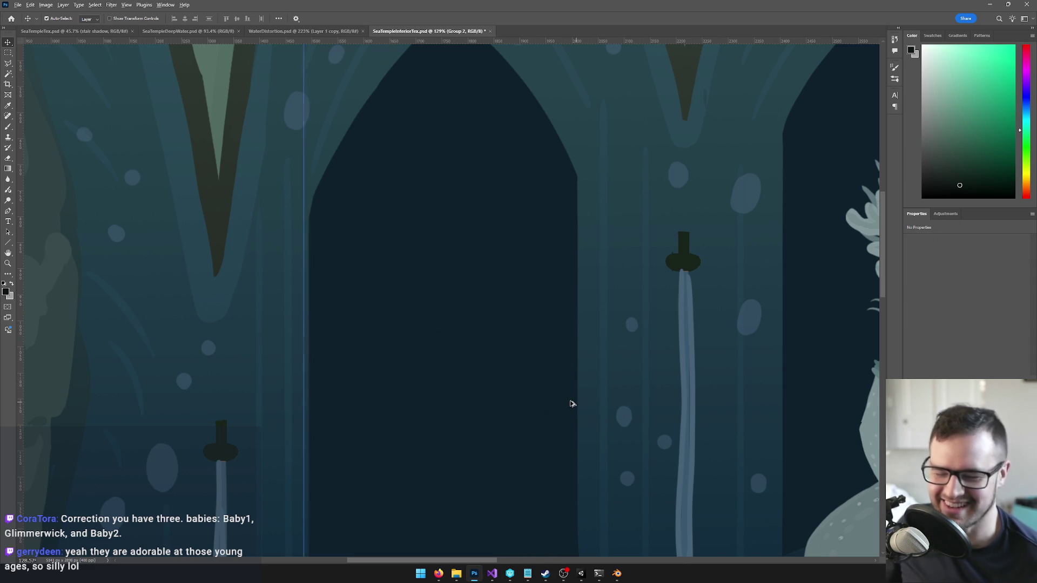
{"action": "scroll", "coordinate": [575, 405], "scroll_direction": "down", "scroll_amount": 5}
{"action": "mouse_move", "coordinate": [575, 405]}
{"action": "left_mouse_down"}
{"action": "mouse_move", "coordinate": [592, 396]}
{"action": "mouse_move", "coordinate": [487, 325]}
{"action": "left_mouse_up"}
{"action": "scroll", "coordinate": [486, 324], "scroll_direction": "up", "scroll_amount": 4}
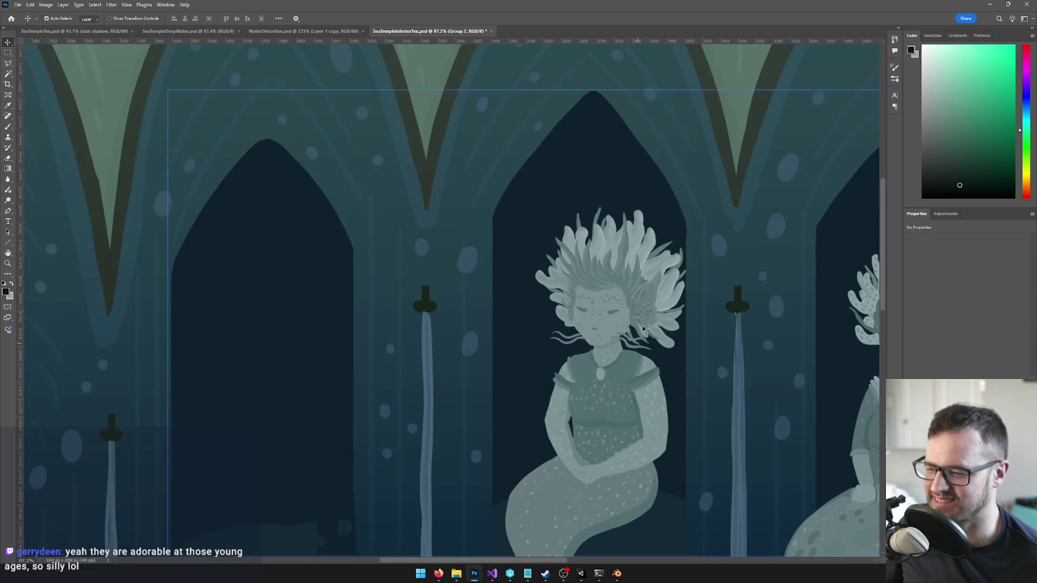
Step: Remove the middle mermaid statue along with its leftover arm piece and eyes
{"action": "left_click", "coordinate": [583, 389]}
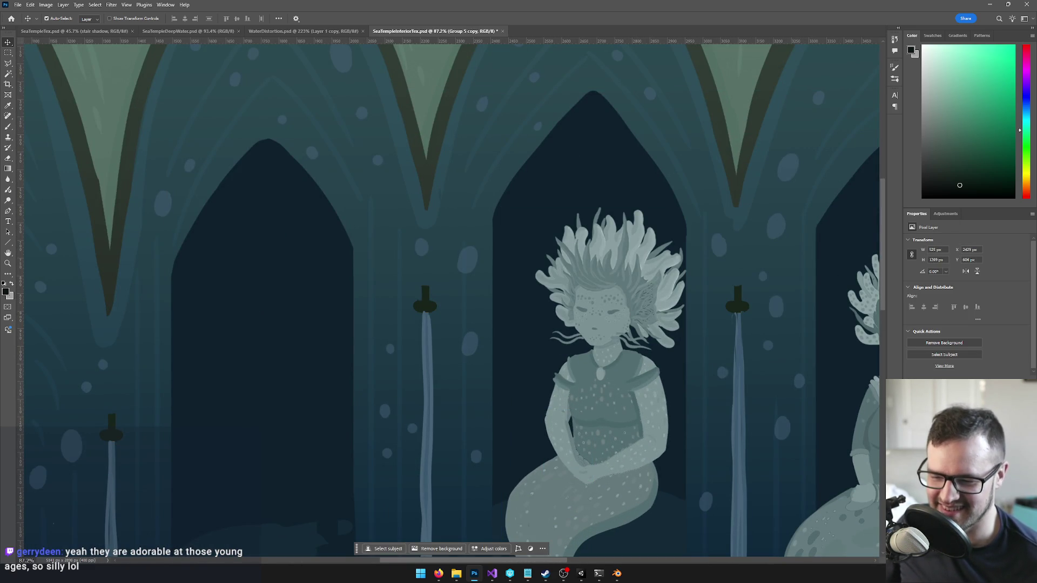
{"action": "key", "text": "ctrl+comma"}
{"action": "left_click", "coordinate": [567, 445]}
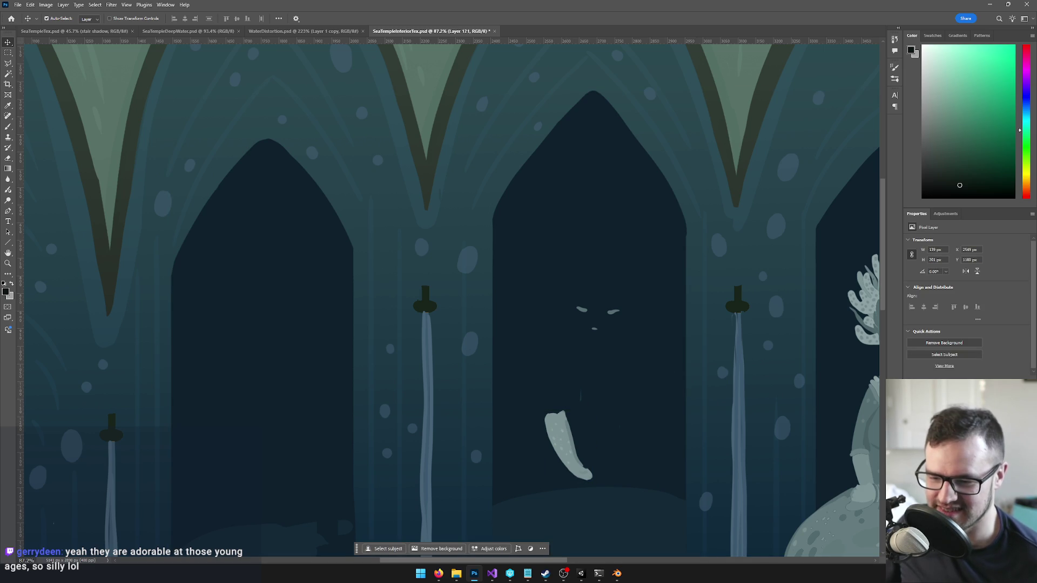
{"action": "left_click", "coordinate": [616, 321]}
{"action": "left_click", "coordinate": [586, 313]}
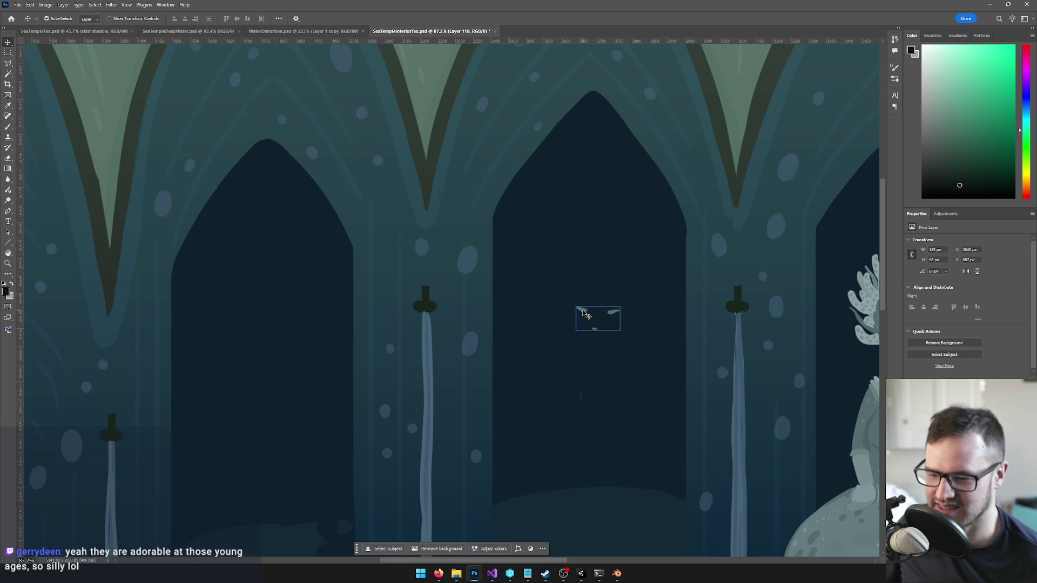
{"action": "left_click", "coordinate": [580, 395]}
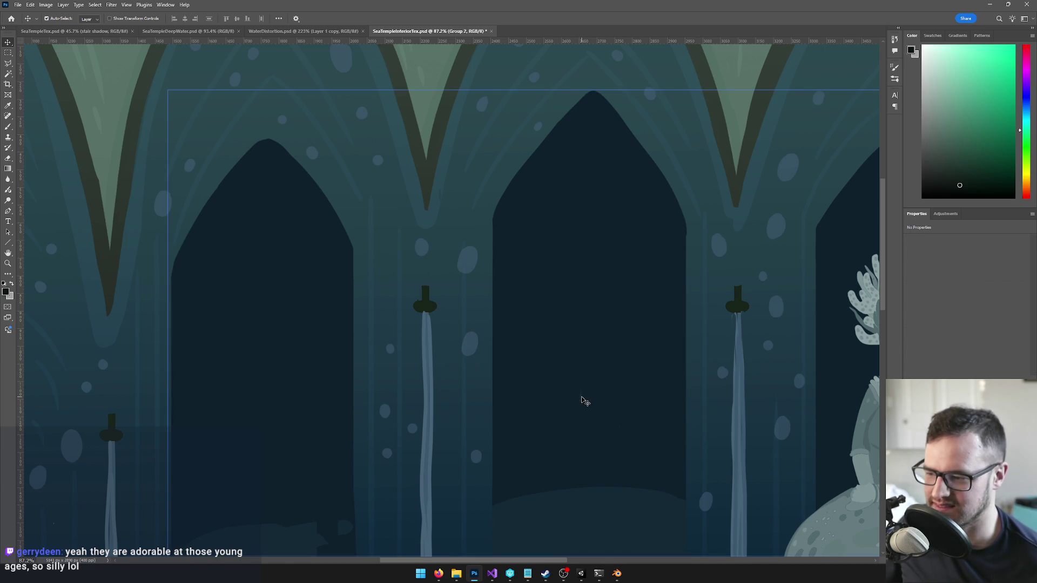
Step: Remove the right mermaid statue, its leftover eyes and the small fragment in the arch
{"action": "key", "text": "space"}
{"action": "left_click_drag", "start_coordinate": [729, 389], "coordinate": [454, 405]}
{"action": "left_click", "coordinate": [508, 336]}
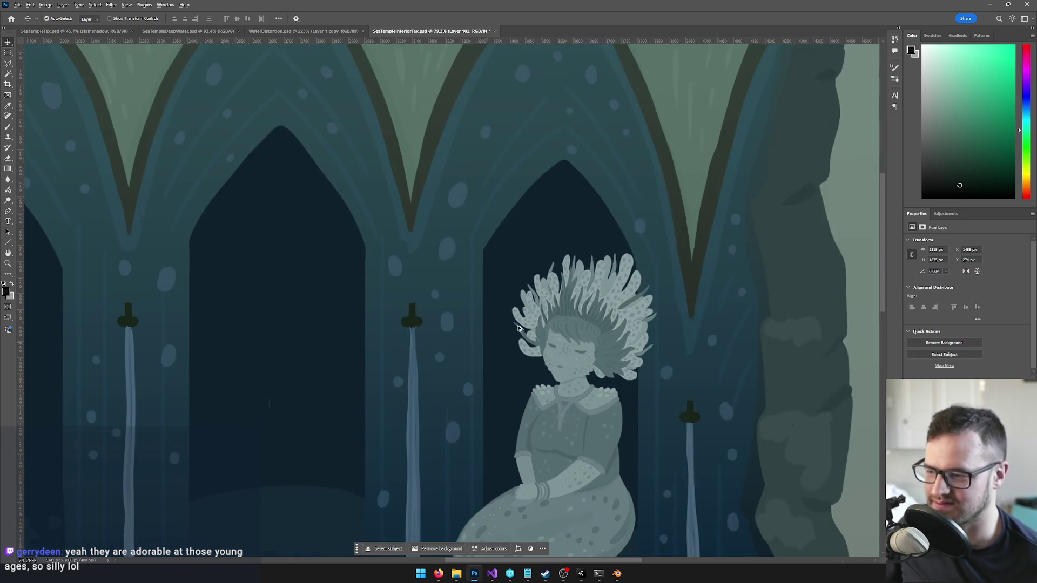
{"action": "scroll", "coordinate": [508, 337], "scroll_direction": "up", "scroll_amount": 3}
{"action": "left_click", "coordinate": [584, 243]}
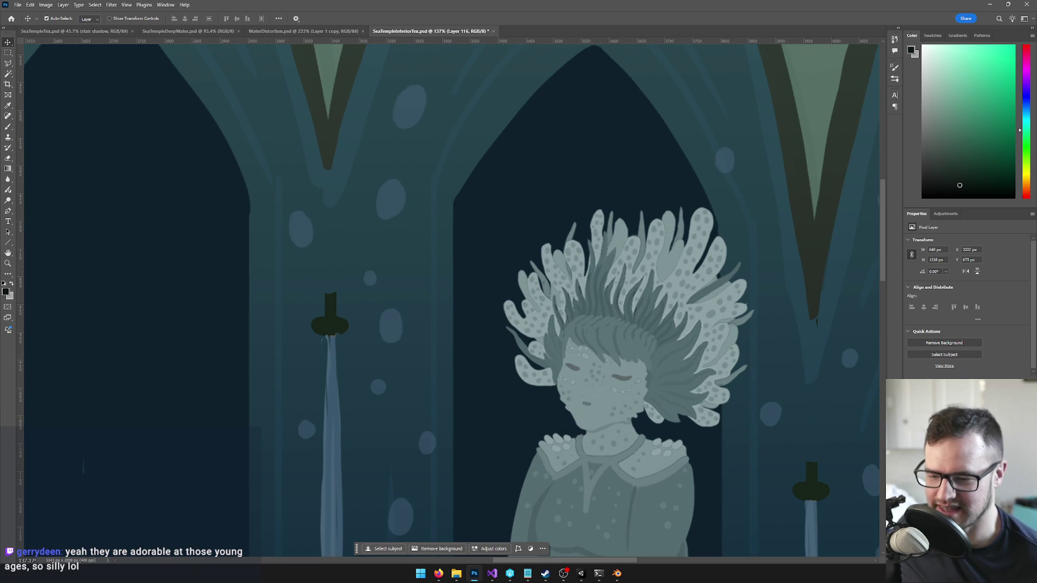
{"action": "key", "text": "alt"}
{"action": "left_click", "coordinate": [625, 379]}
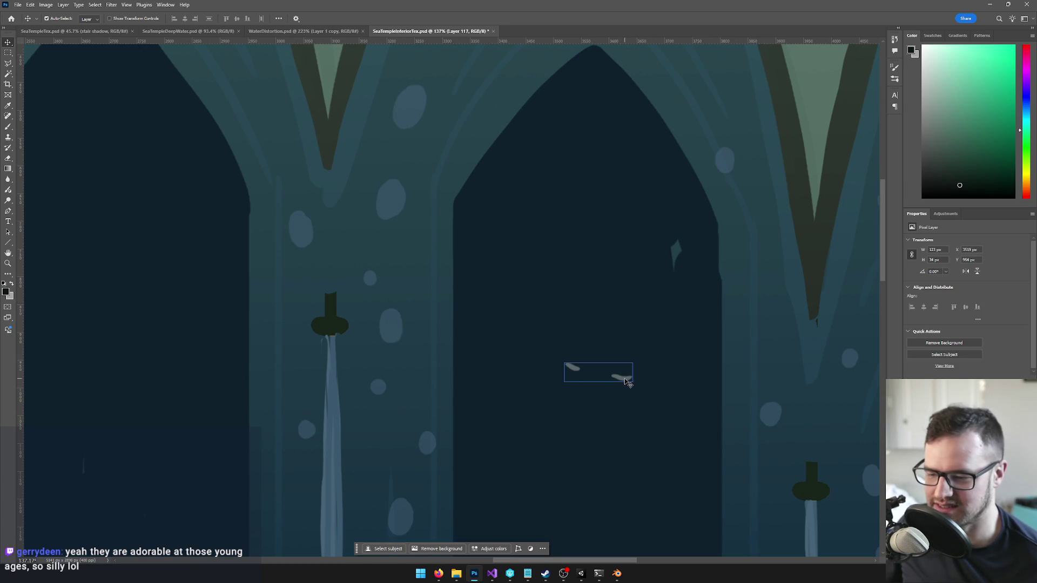
{"action": "key", "text": "Delete"}
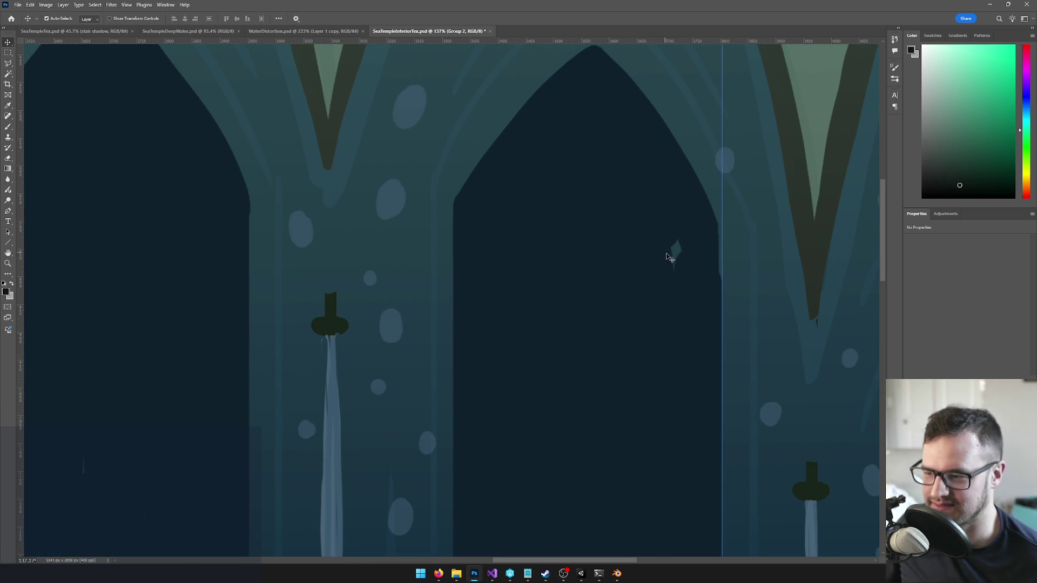
{"action": "left_click", "coordinate": [672, 256]}
{"action": "scroll", "coordinate": [673, 256], "scroll_direction": "down", "scroll_amount": 3}
{"action": "scroll", "coordinate": [567, 300], "scroll_direction": "down", "scroll_amount": 3}
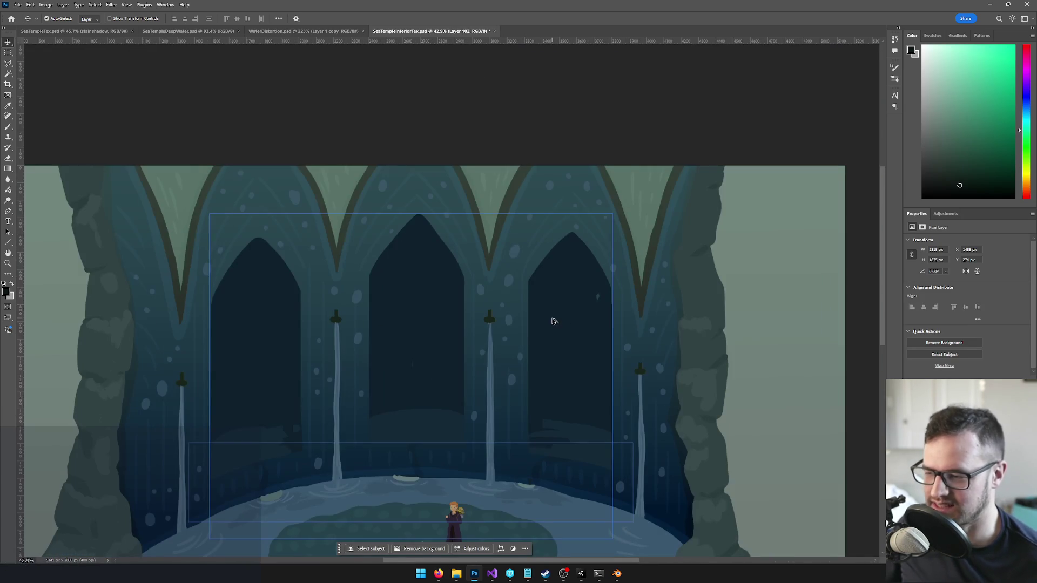
{"action": "scroll", "coordinate": [521, 365], "scroll_direction": "up", "scroll_amount": 2}
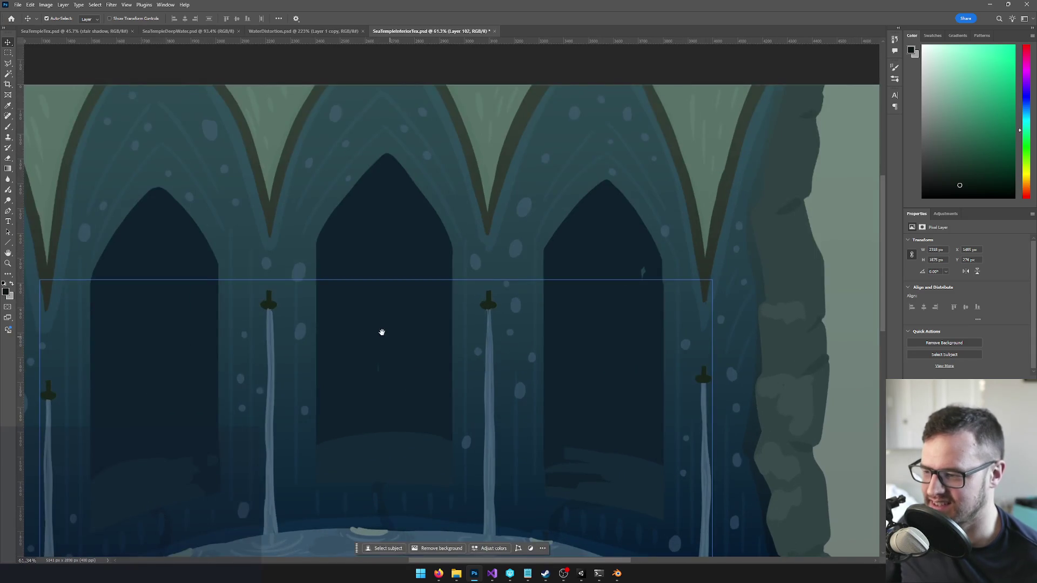
{"action": "scroll", "coordinate": [440, 354], "scroll_direction": "up", "scroll_amount": 1}
Step: Hide the horizontal guide lines and select the full scene layer at 26% zoom
{"action": "left_click", "coordinate": [440, 353]}
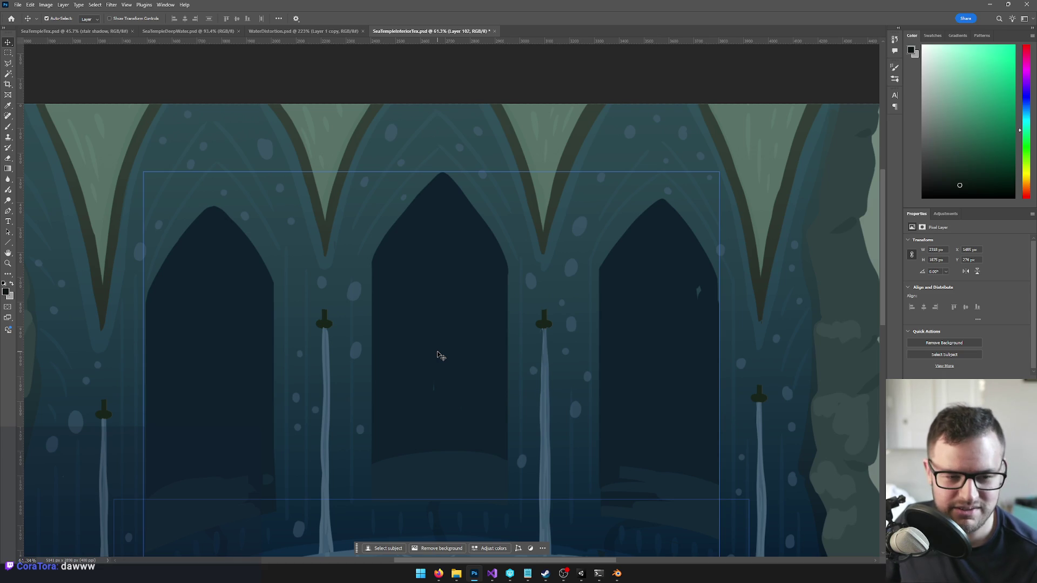
{"action": "scroll", "coordinate": [422, 282], "scroll_direction": "down", "scroll_amount": 2}
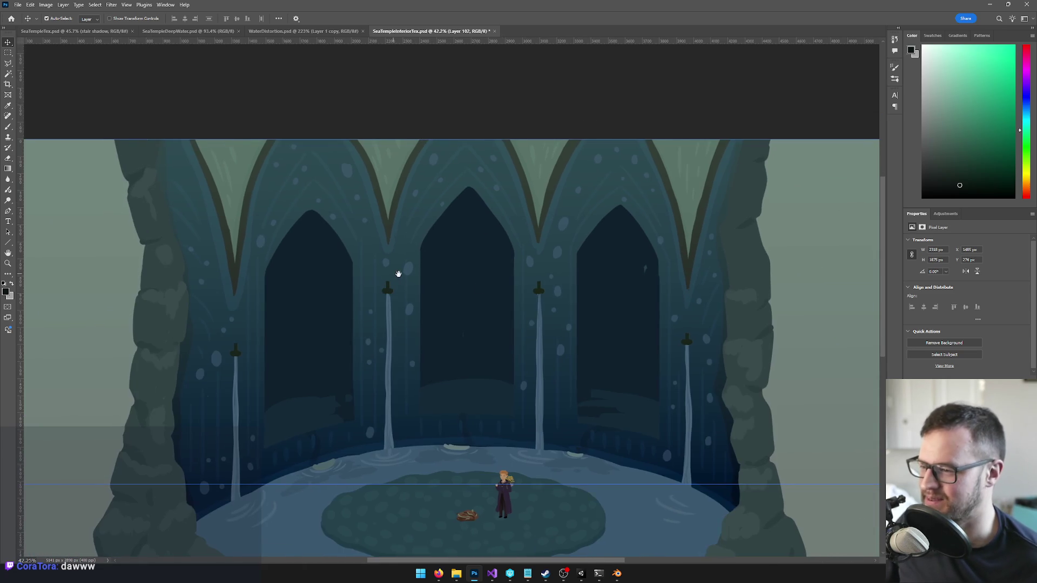
{"action": "left_click_drag", "start_coordinate": [395, 274], "coordinate": [408, 277]}
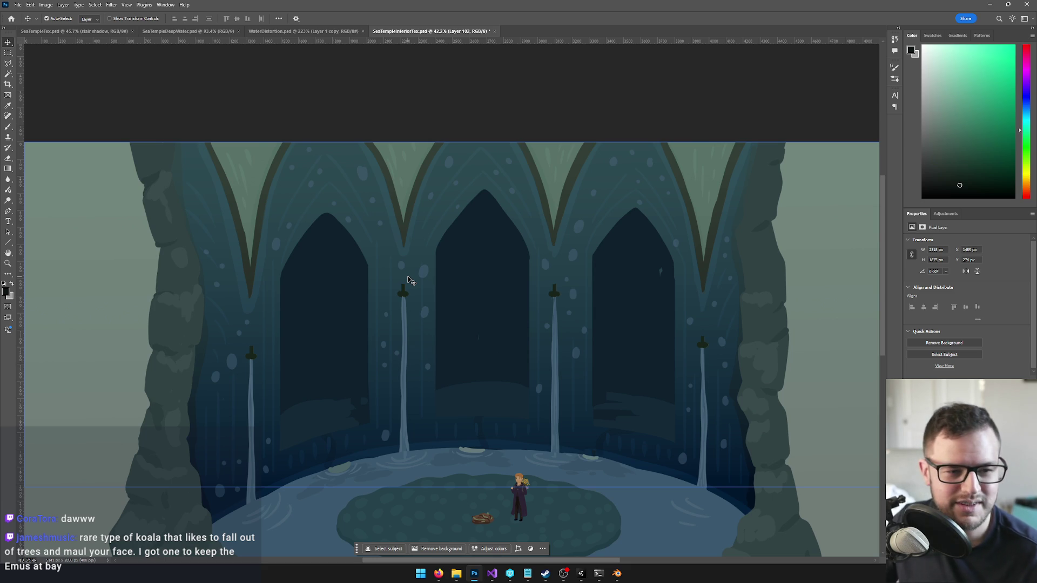
{"action": "key", "text": "ctrl+semicolon"}
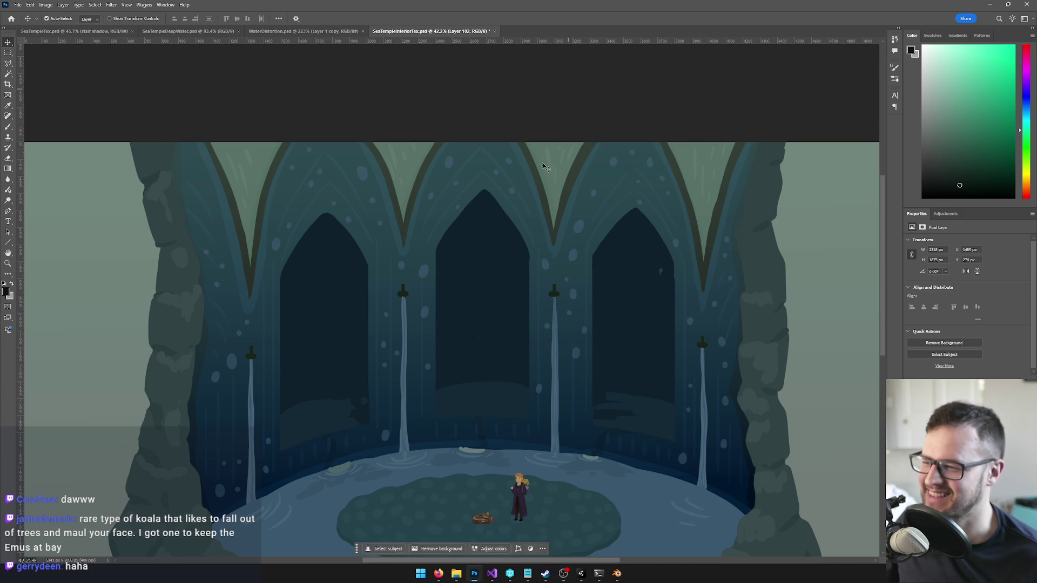
{"action": "scroll", "coordinate": [533, 259], "scroll_direction": "down", "scroll_amount": 3}
{"action": "left_click", "coordinate": [646, 302]}
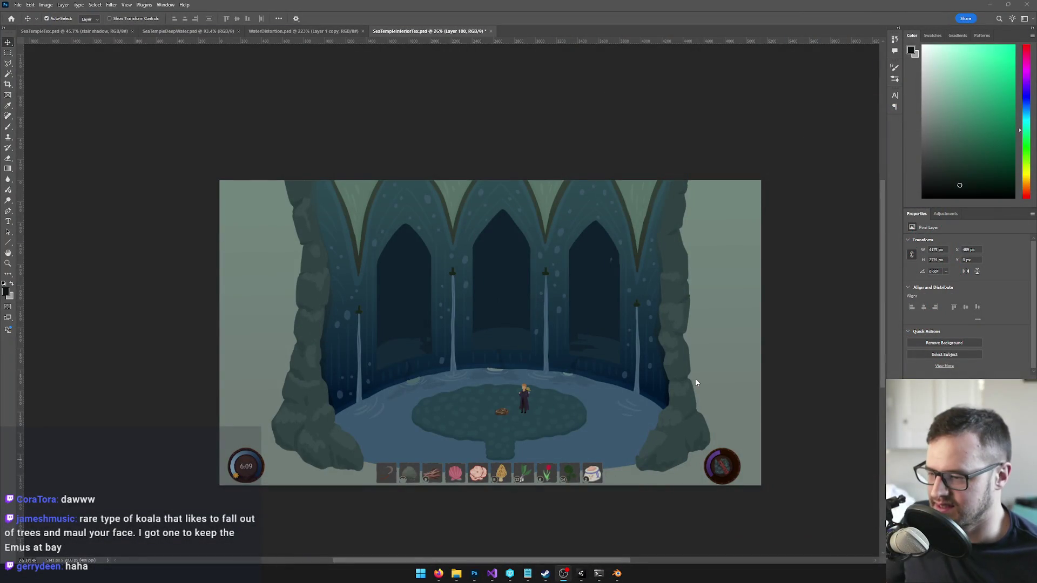
{"action": "scroll", "coordinate": [702, 380], "scroll_direction": "up", "scroll_amount": 2}
{"action": "scroll", "coordinate": [663, 345], "scroll_direction": "up", "scroll_amount": 1}
{"action": "scroll", "coordinate": [661, 345], "scroll_direction": "down", "scroll_amount": 1}
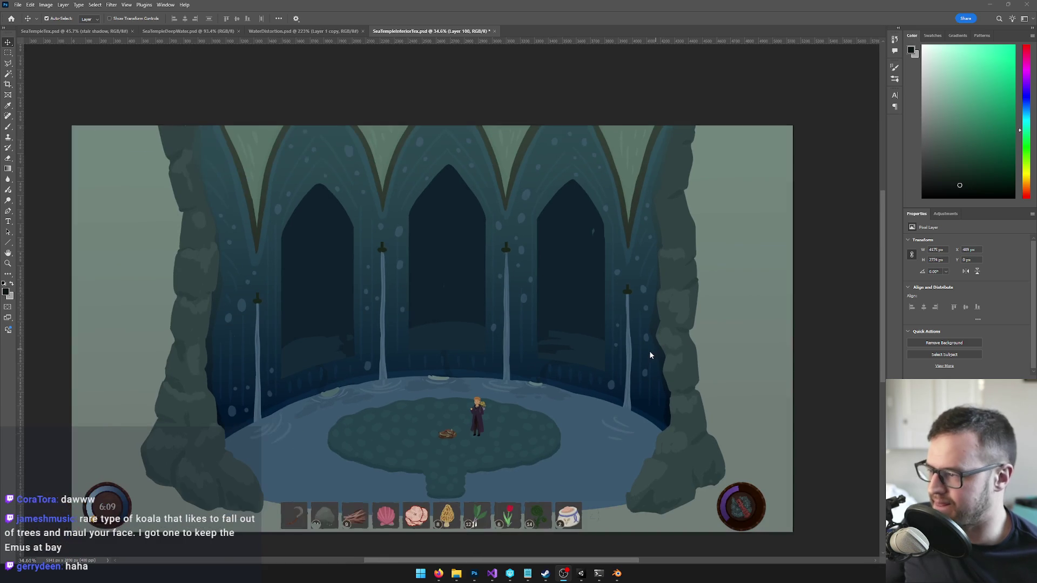
{"action": "scroll", "coordinate": [649, 351], "scroll_direction": "down", "scroll_amount": 1}
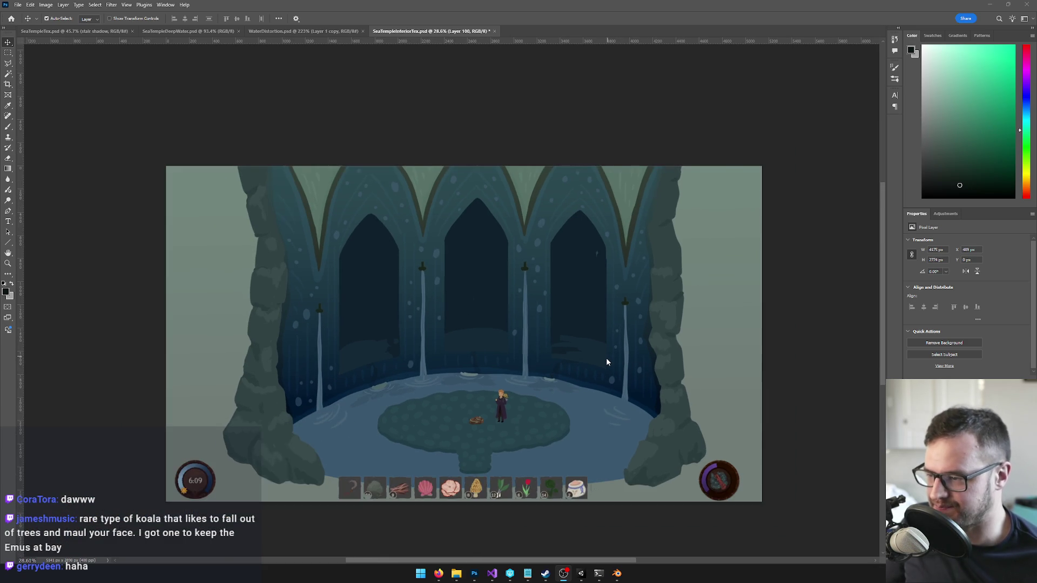
{"action": "scroll", "coordinate": [603, 357], "scroll_direction": "down", "scroll_amount": 1}
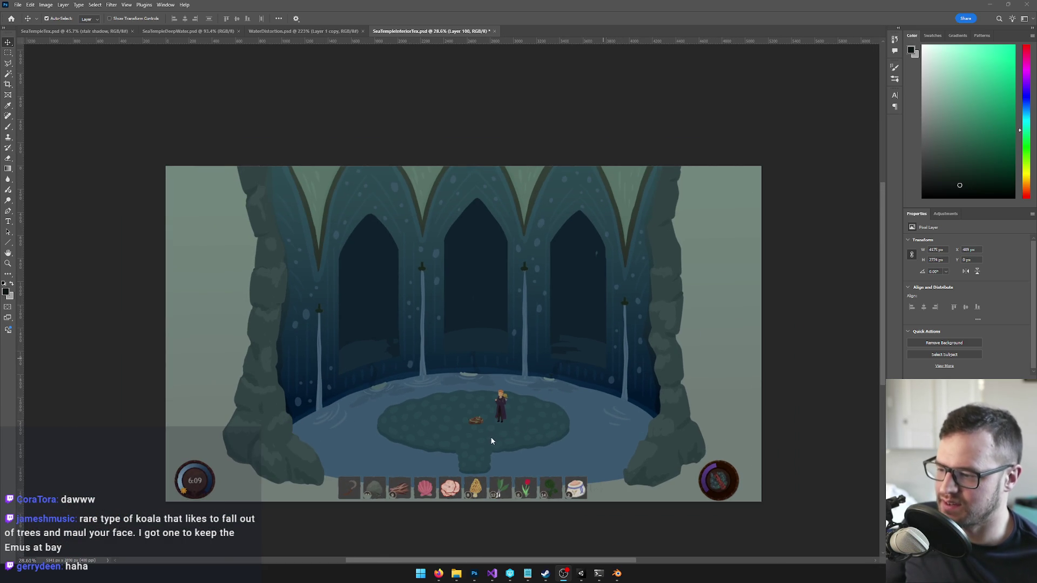
{"action": "scroll", "coordinate": [495, 435], "scroll_direction": "up", "scroll_amount": 3}
{"action": "scroll", "coordinate": [585, 389], "scroll_direction": "down", "scroll_amount": 3}
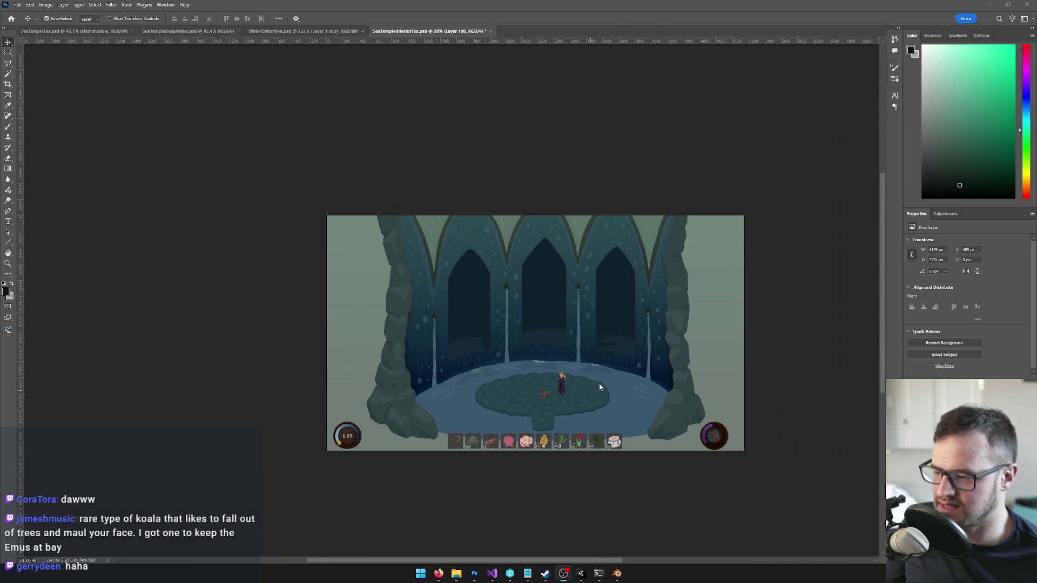
{"action": "scroll", "coordinate": [726, 309], "scroll_direction": "up", "scroll_amount": 1}
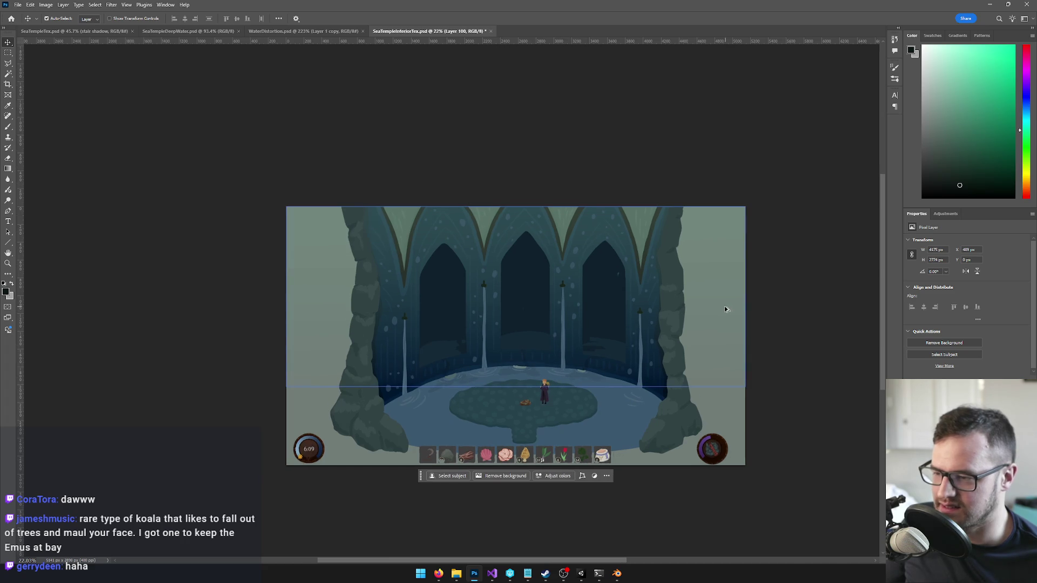
Step: Deselect, step through the upper arches layer, and toggle Brush then back to Move
{"action": "key", "text": "ctrl+d"}
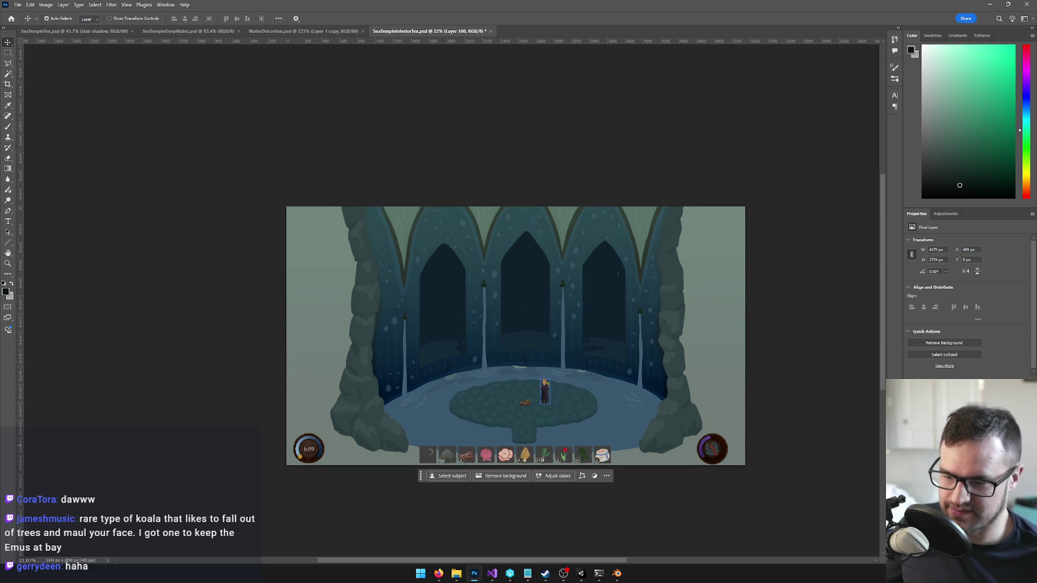
{"action": "key", "text": "alt+bracketright"}
{"action": "key", "text": "ctrl+d"}
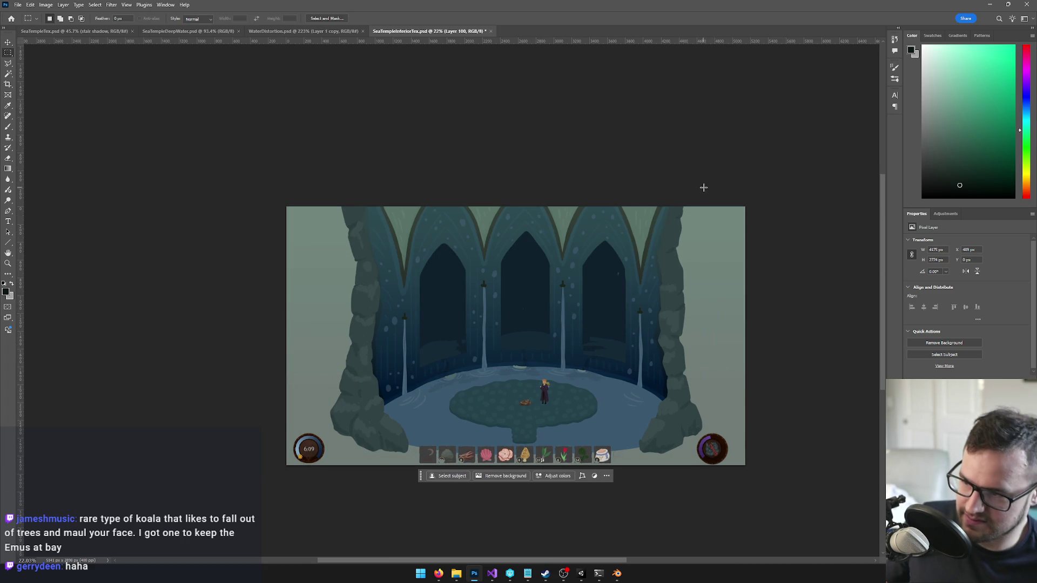
{"action": "key", "text": "b"}
{"action": "key", "text": "v"}
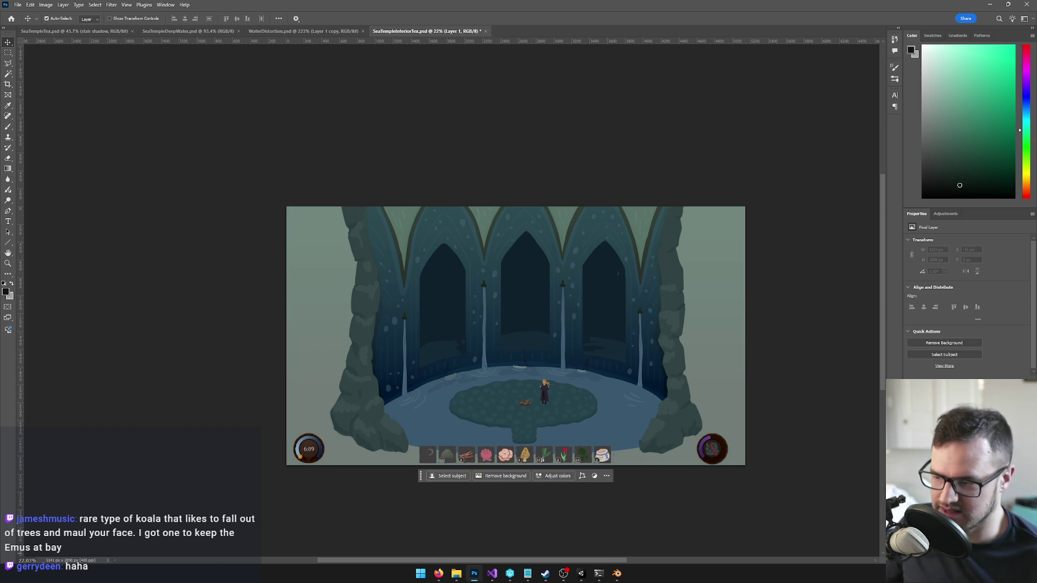
Step: Remove the game HUD orbs and item bar and hide the pale background layer
{"action": "key", "text": "Delete"}
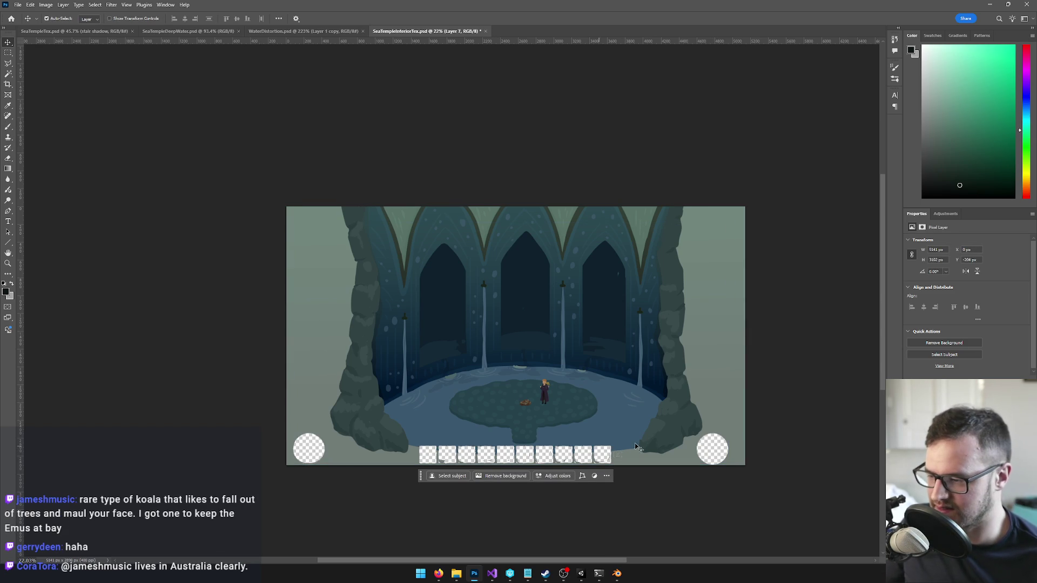
{"action": "left_click", "coordinate": [307, 347]}
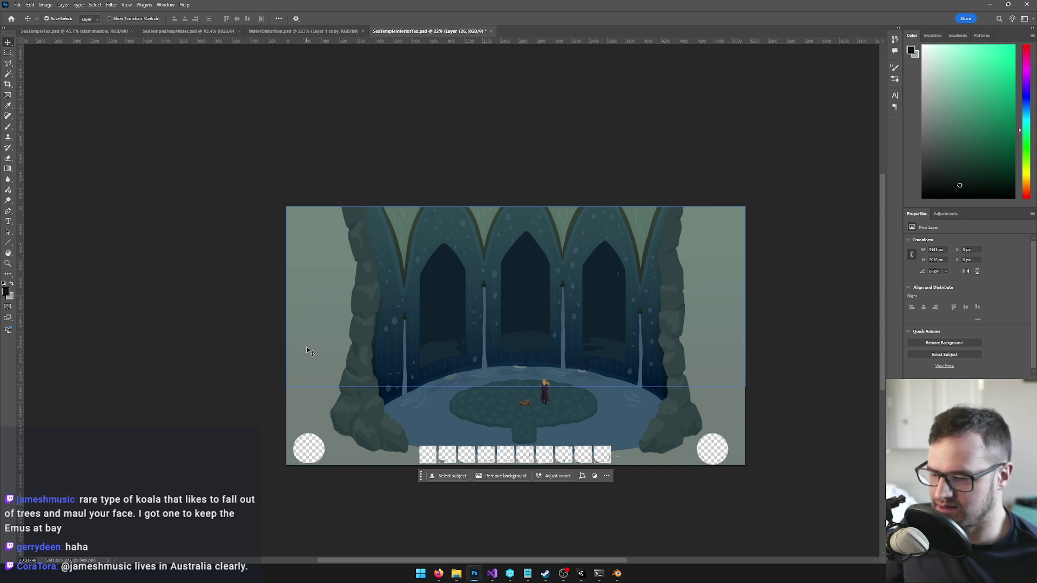
{"action": "left_click", "coordinate": [719, 427]}
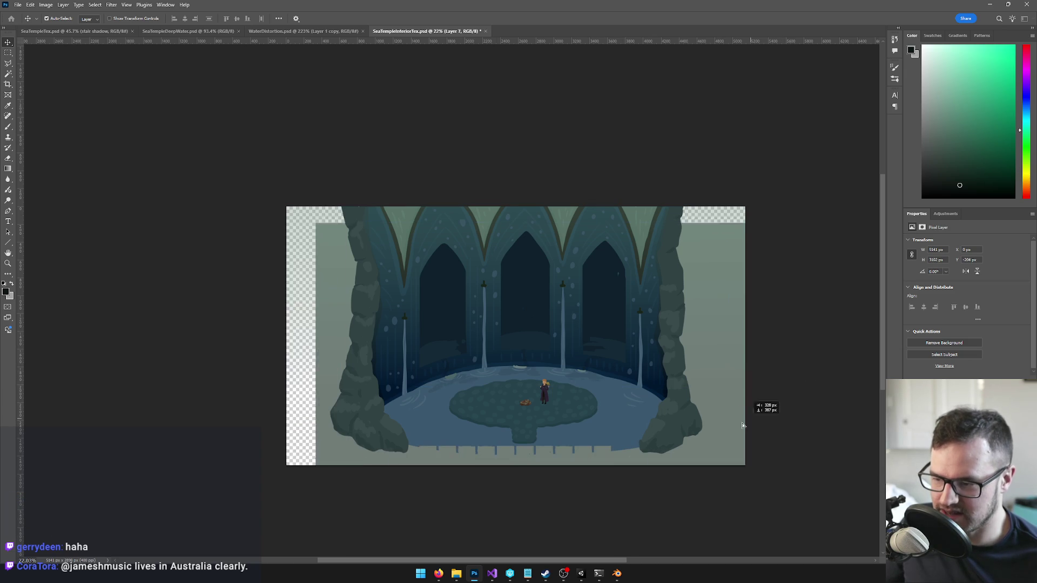
{"action": "left_click", "coordinate": [719, 438]}
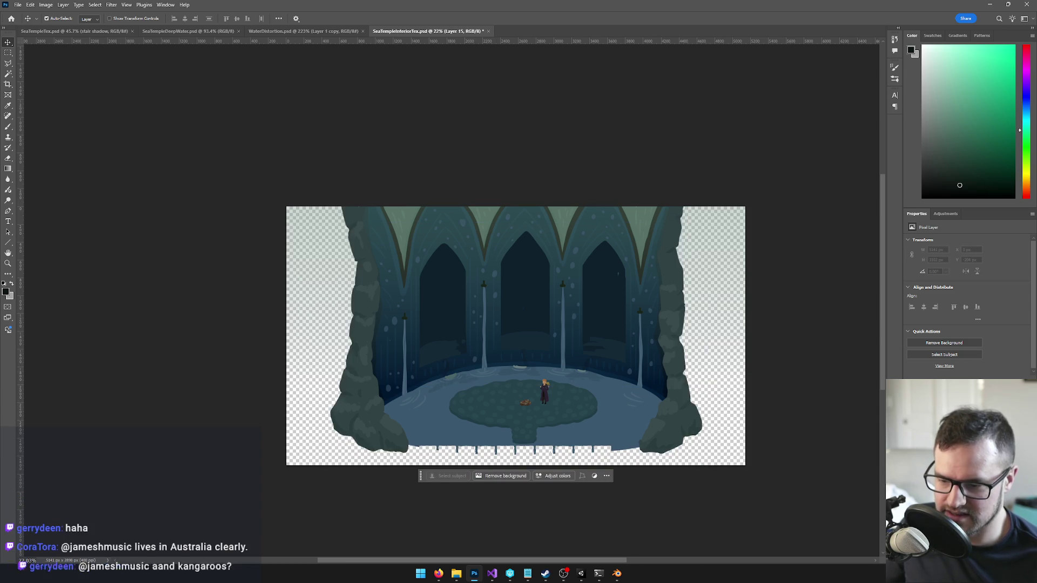
Step: Delete the light water floor layer, checking with undo, then step down to the Group 3 group
{"action": "left_click", "coordinate": [624, 429]}
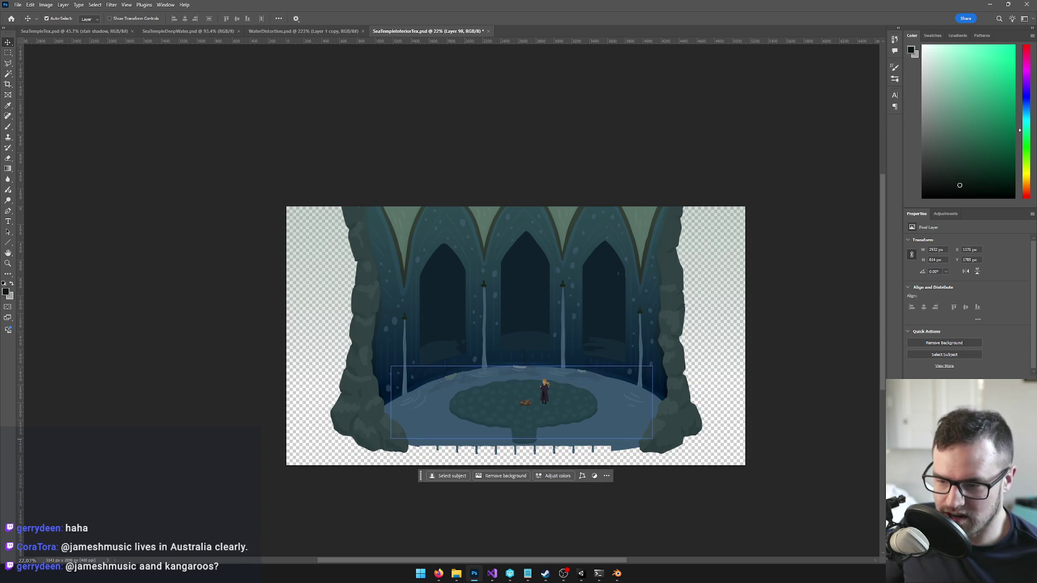
{"action": "key", "text": "Delete"}
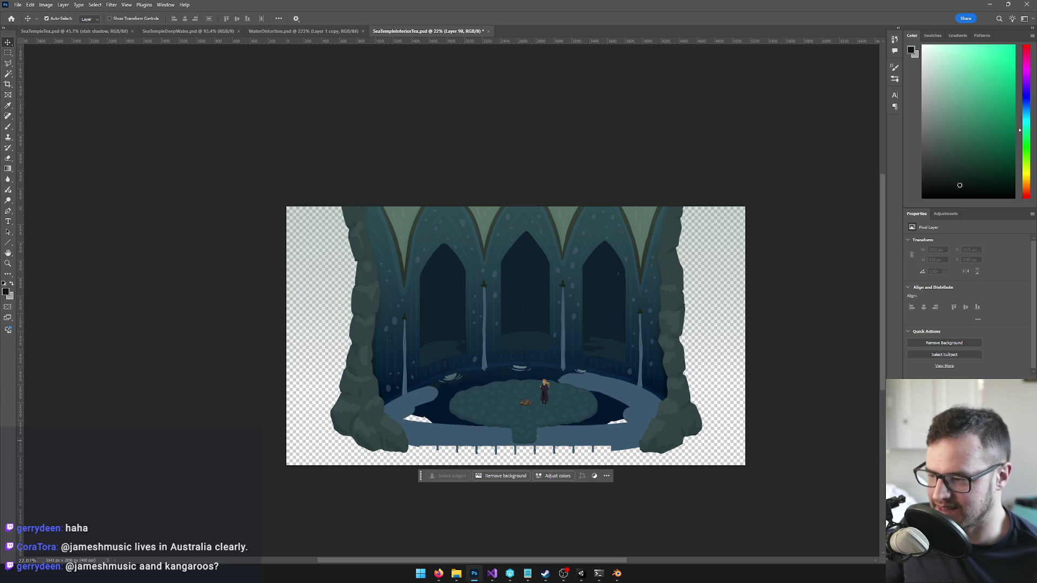
{"action": "key", "text": "ctrl+z"}
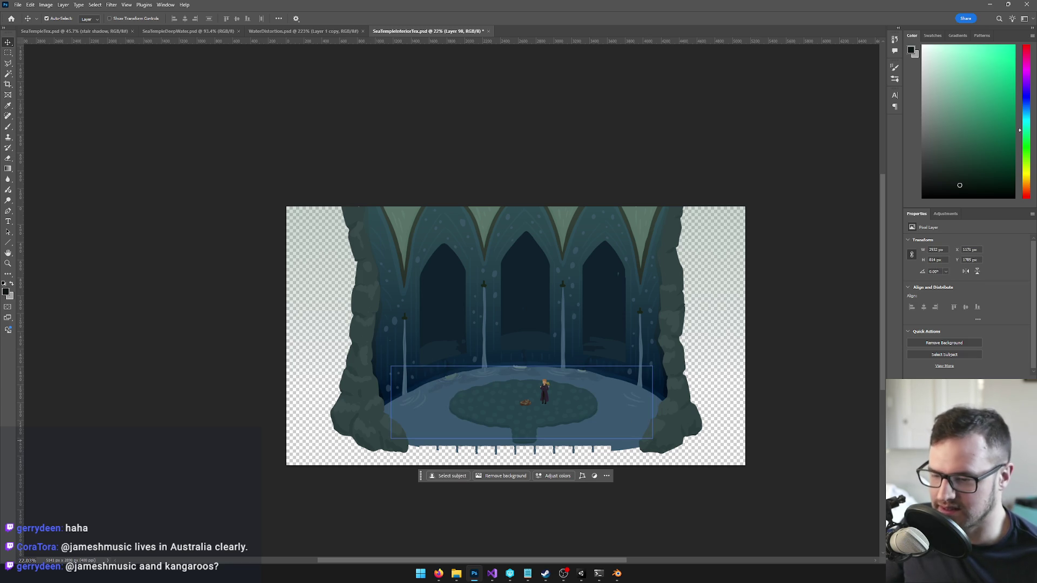
{"action": "key", "text": "Delete"}
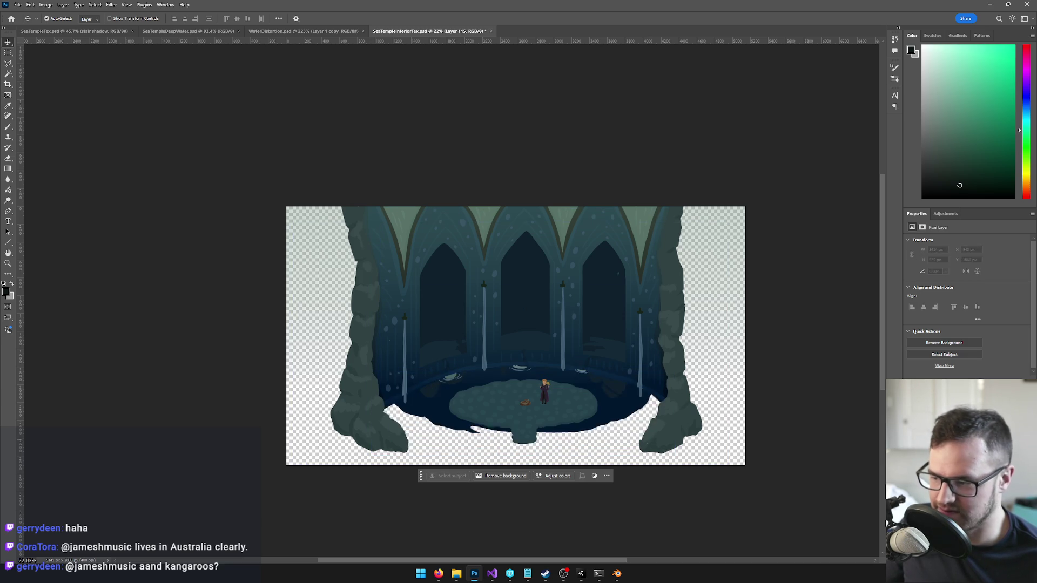
{"action": "key", "text": "alt+bracketleft"}
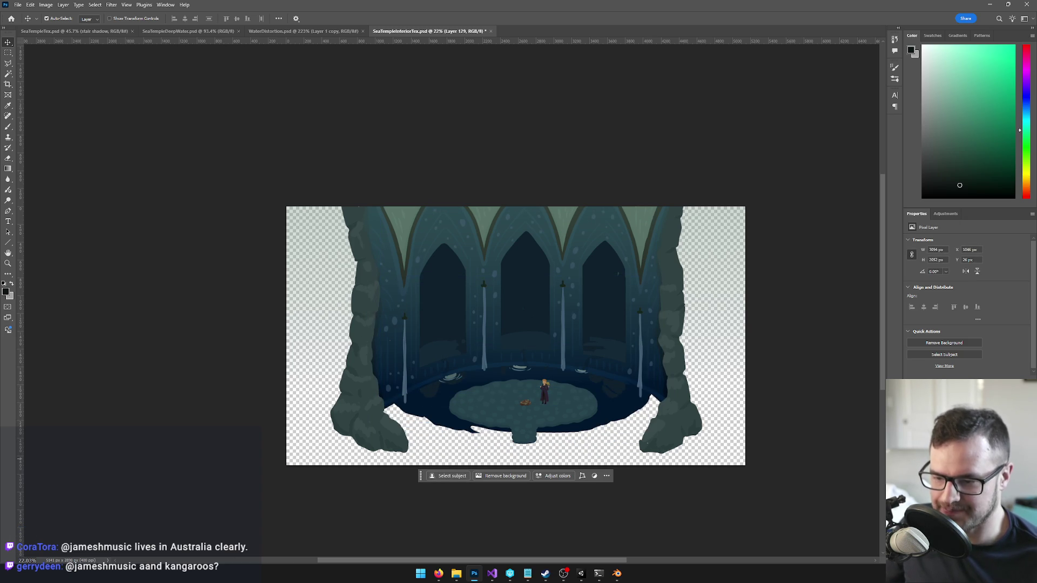
{"action": "key", "text": "alt+bracketleft"}
{"action": "key", "text": "alt+bracketleft"}
{"action": "key", "text": "alt+bracketleft"}
{"action": "key", "text": "alt+bracketleft"}
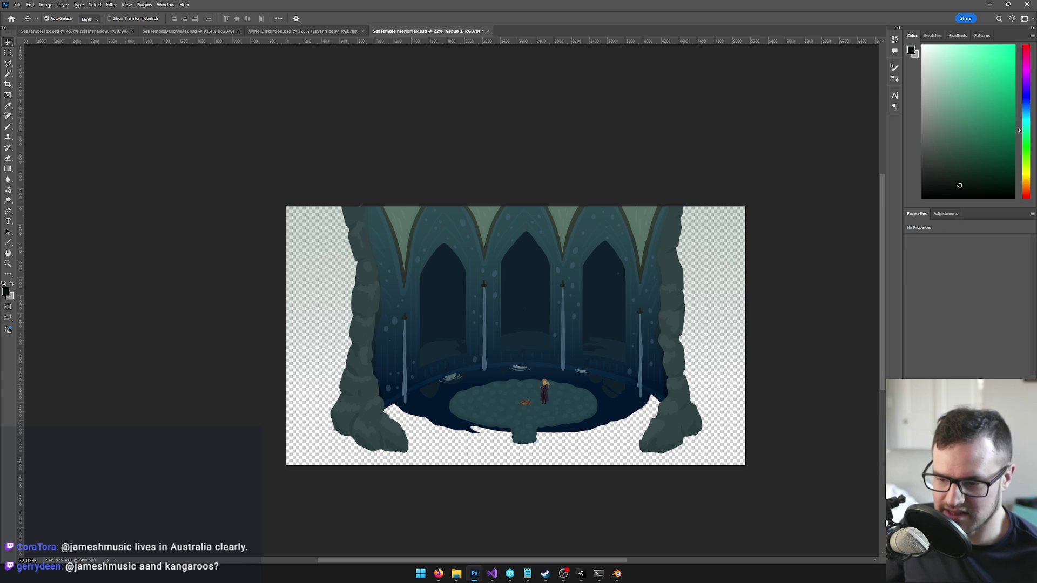
{"action": "key", "text": "alt+bracketleft"}
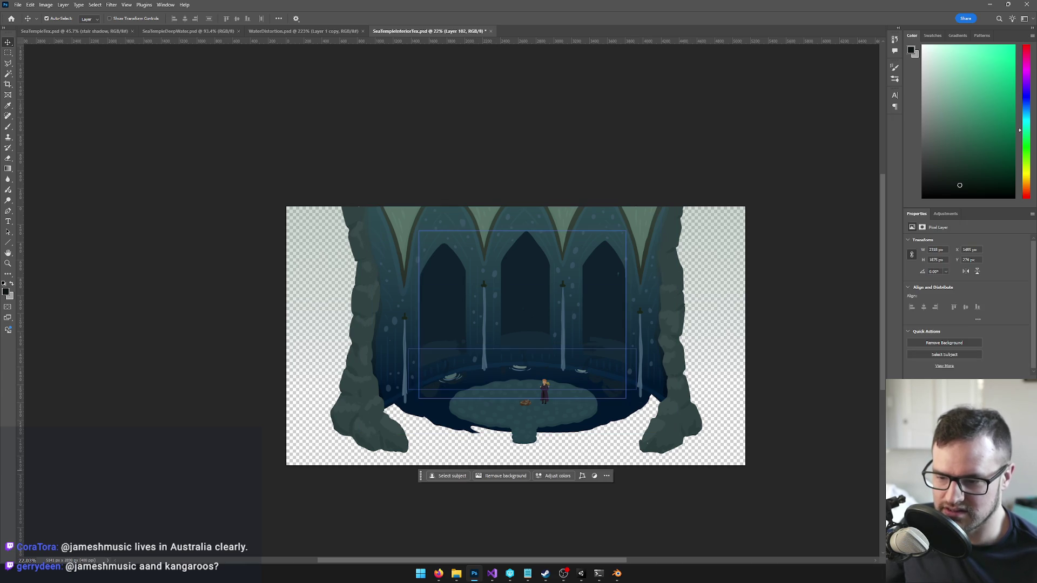
{"action": "key", "text": "alt+bracketleft"}
{"action": "key", "text": "alt+bracketright"}
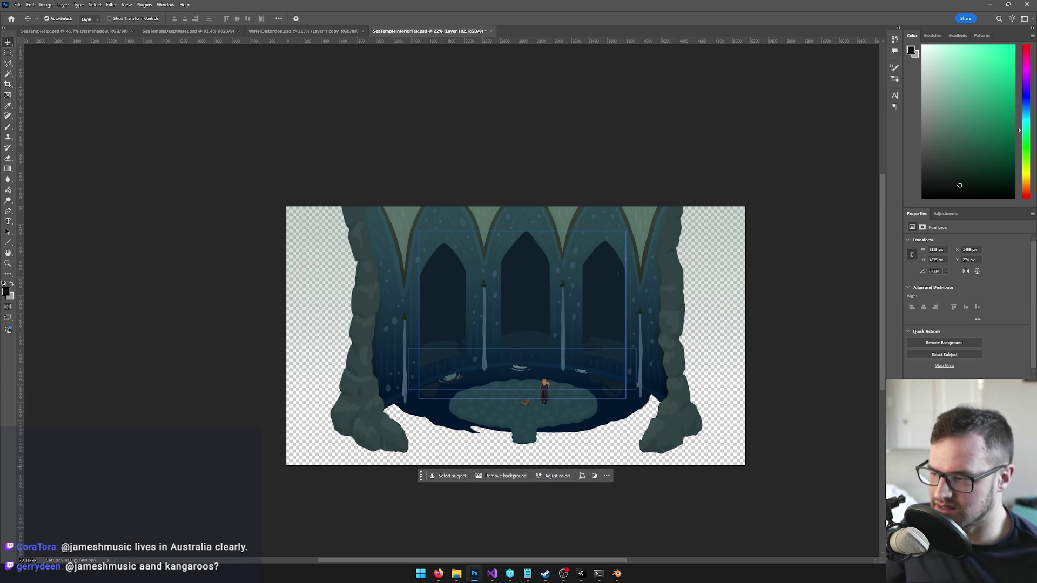
{"action": "key", "text": "ctrl+comma"}
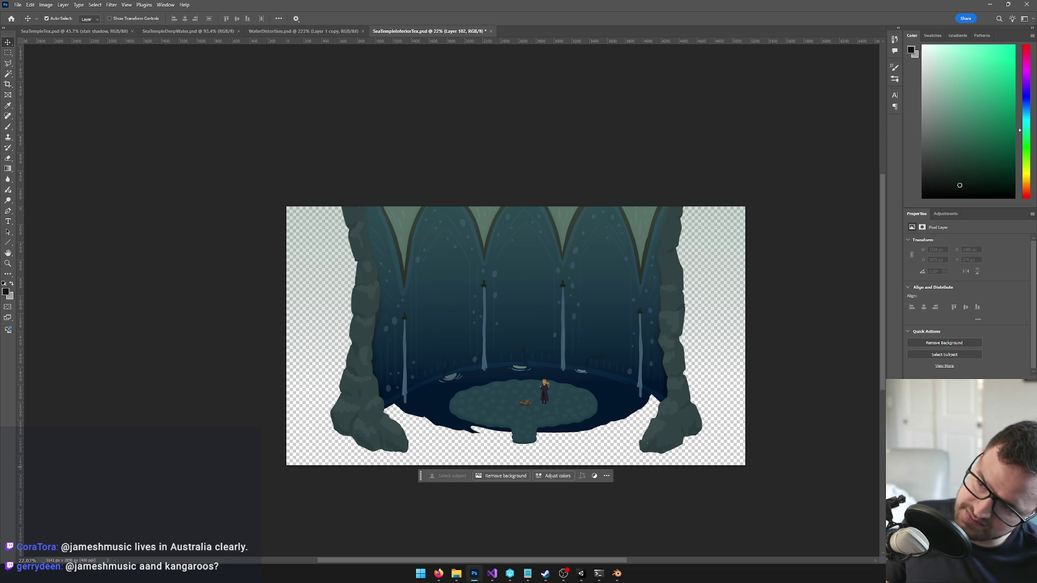
{"action": "key", "text": "ctrl+comma"}
{"action": "key", "text": "ctrl+comma"}
{"action": "key", "text": "ctrl+comma"}
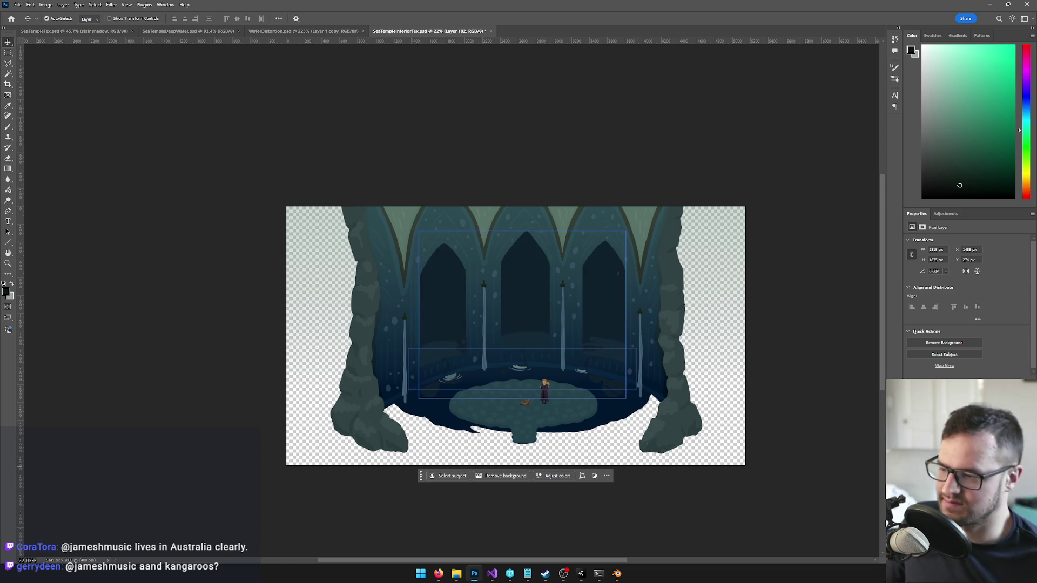
{"action": "key", "text": "ctrl+comma"}
{"action": "key", "text": "ctrl+comma"}
{"action": "key", "text": "ctrl+comma"}
{"action": "key", "text": "ctrl+comma"}
{"action": "key", "text": "ctrl+comma"}
{"action": "key", "text": "alt+bracketright"}
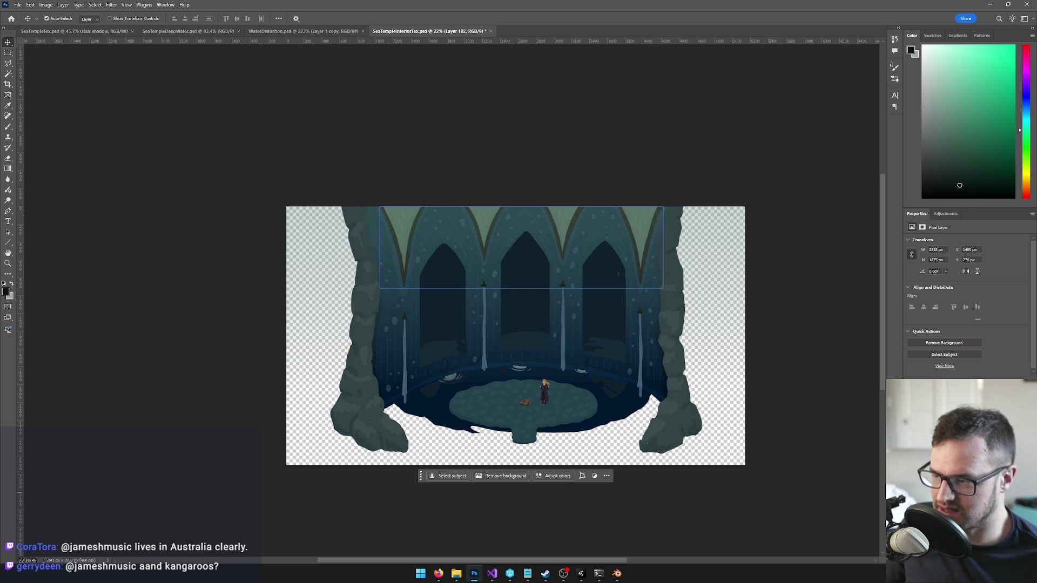
{"action": "key", "text": "ctrl+h"}
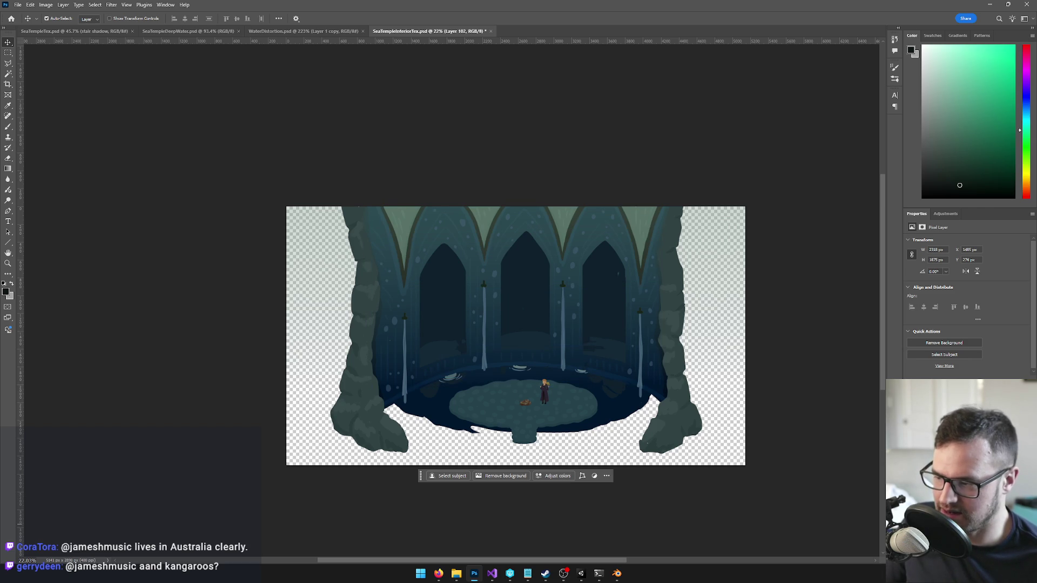
{"action": "scroll", "coordinate": [532, 366], "scroll_direction": "up", "scroll_amount": 5}
{"action": "scroll", "coordinate": [532, 367], "scroll_direction": "up", "scroll_amount": 2}
{"action": "scroll", "coordinate": [532, 367], "scroll_direction": "down", "scroll_amount": 5}
{"action": "left_click", "coordinate": [519, 243]}
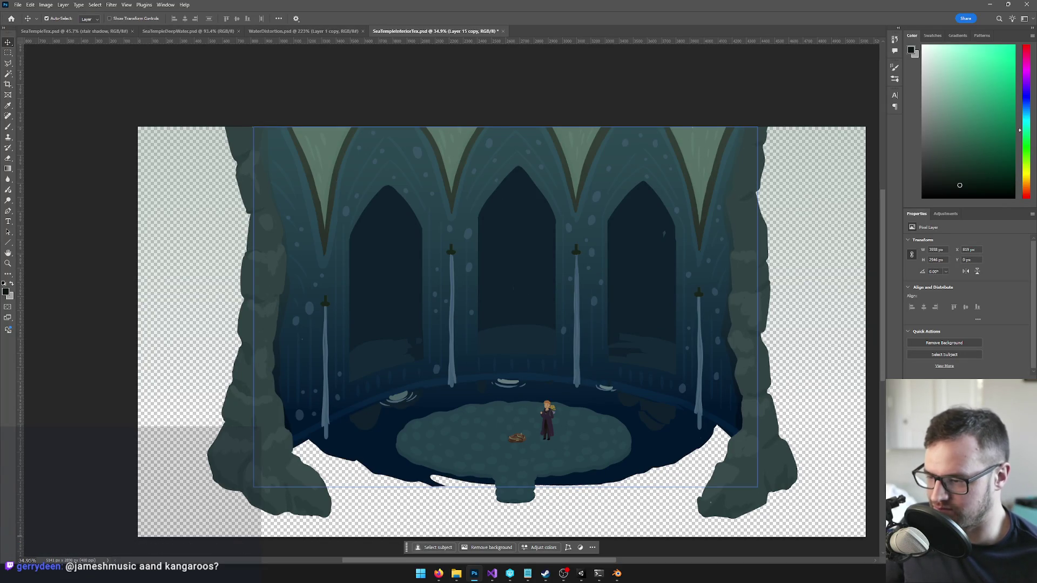
Step: Magic Wand-select the dark water around the round platform and delete it
{"action": "key", "text": "w"}
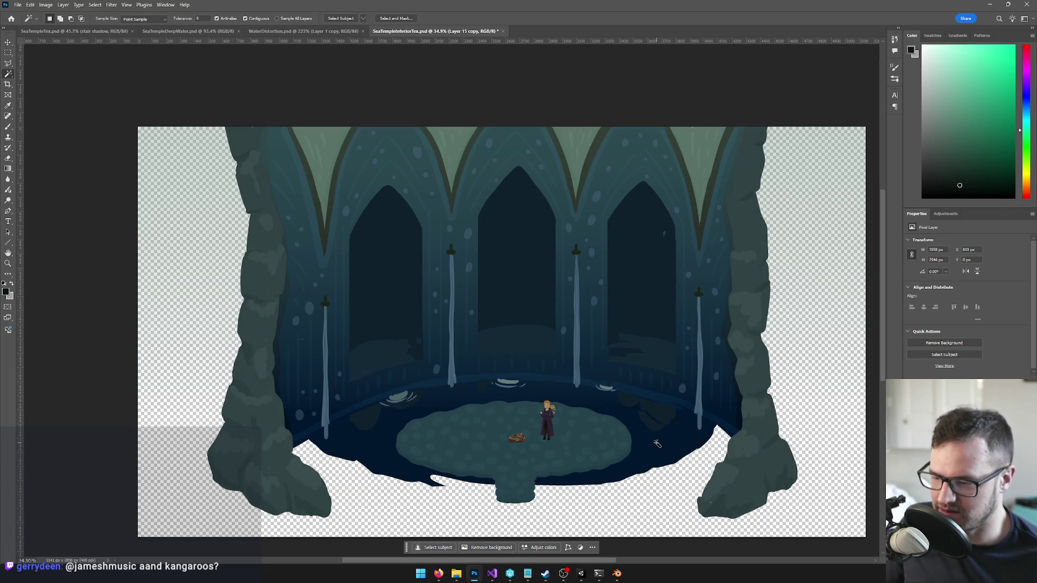
{"action": "left_click", "coordinate": [656, 442]}
{"action": "key", "text": "Delete"}
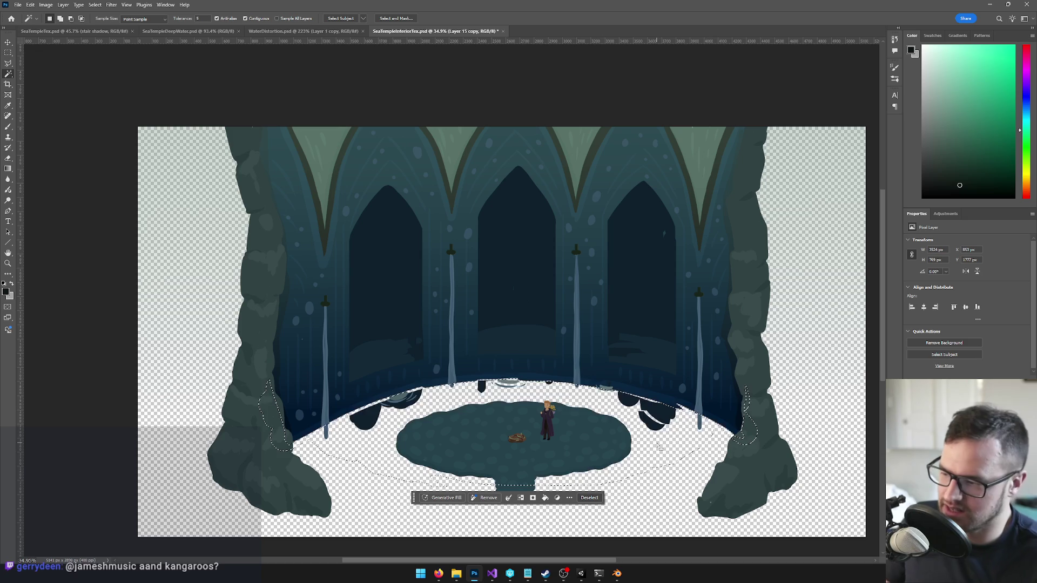
{"action": "key", "text": "ctrl+d"}
{"action": "left_click", "coordinate": [659, 429]}
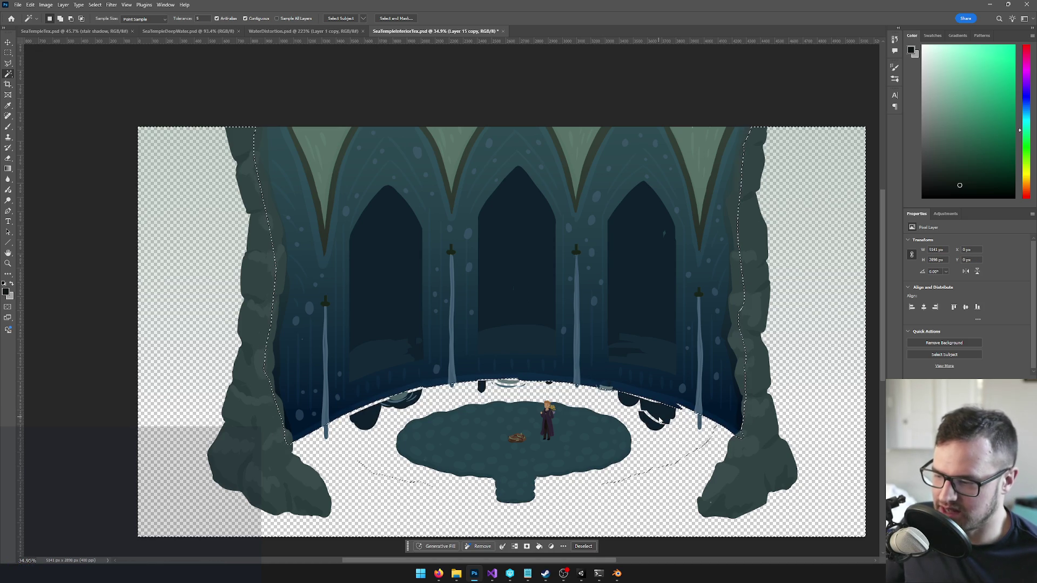
{"action": "key", "text": "ctrl+d"}
{"action": "key", "text": "v"}
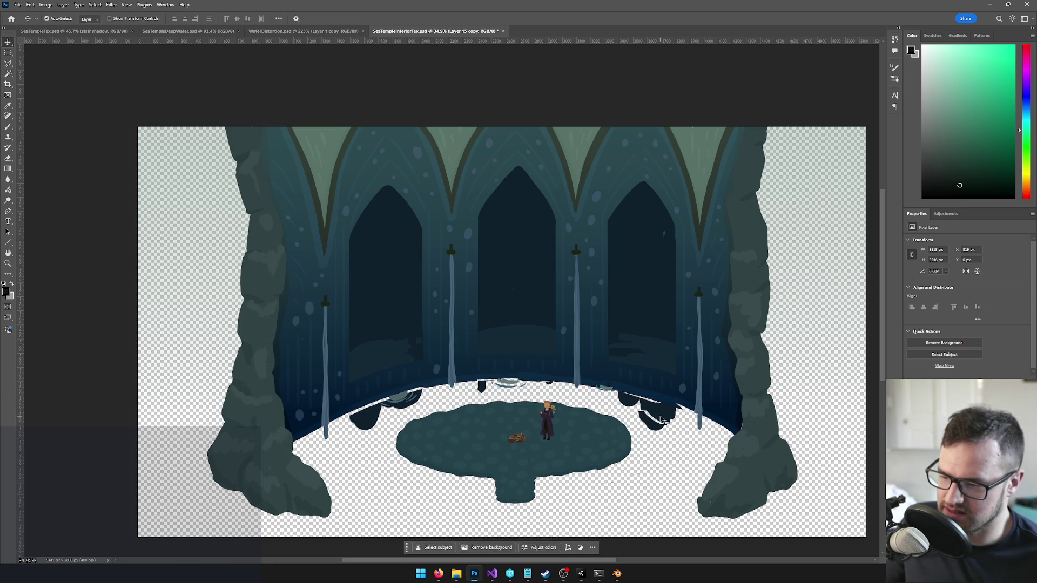
Step: Erase the leftover dark debris blobs along the floor's back edge with the Eraser
{"action": "key", "text": "ctrl+z"}
{"action": "key", "text": "ctrl+shift+z"}
{"action": "key", "text": "e"}
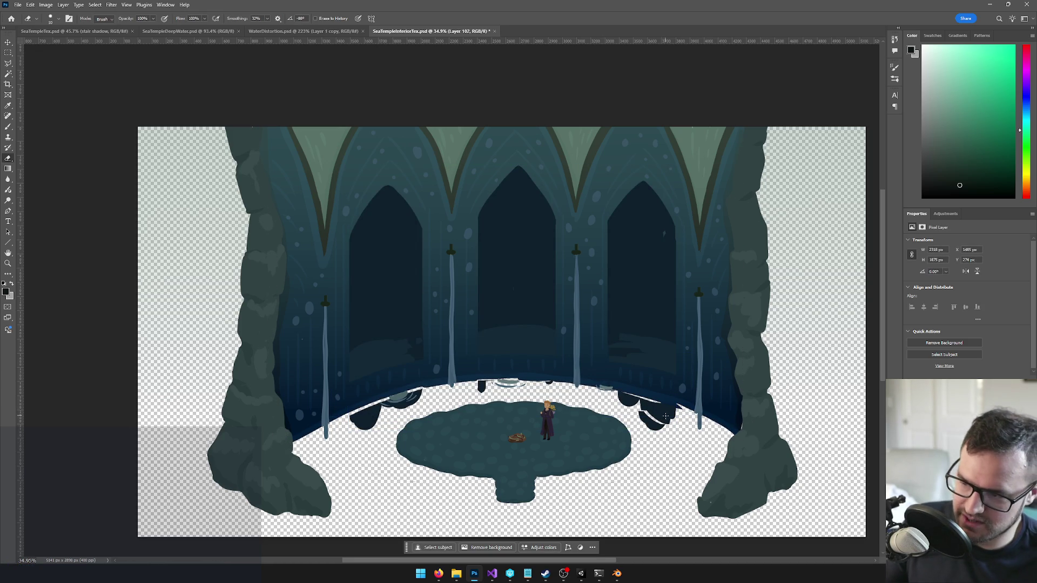
{"action": "left_click_drag", "start_coordinate": [664, 417], "coordinate": [357, 421]}
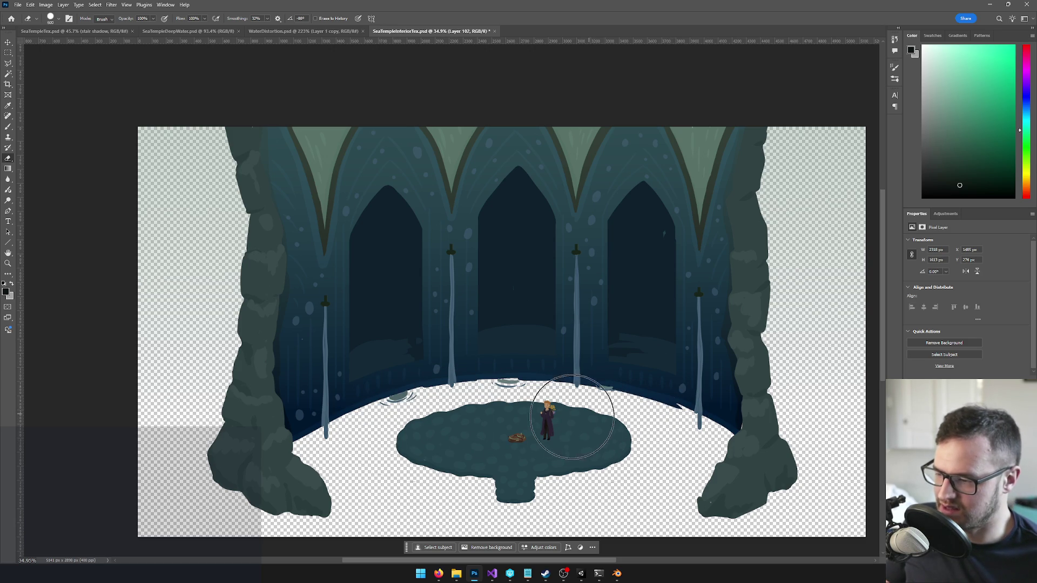
{"action": "scroll", "coordinate": [528, 382], "scroll_direction": "down", "scroll_amount": 1}
{"action": "scroll", "coordinate": [527, 356], "scroll_direction": "up", "scroll_amount": 3}
{"action": "scroll", "coordinate": [527, 381], "scroll_direction": "up", "scroll_amount": 2}
{"action": "key", "text": "v"}
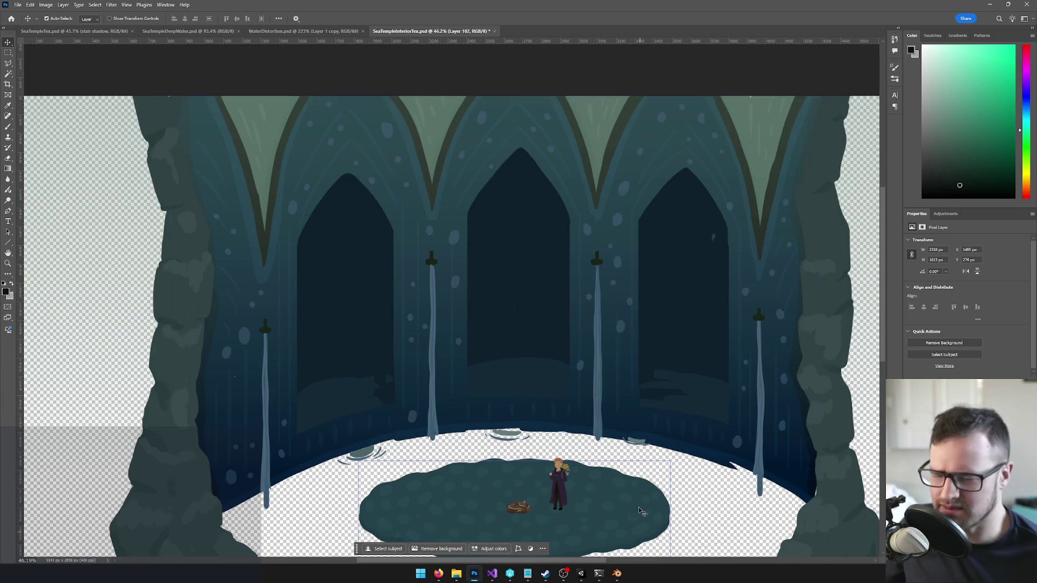
{"action": "left_click", "coordinate": [582, 575]}
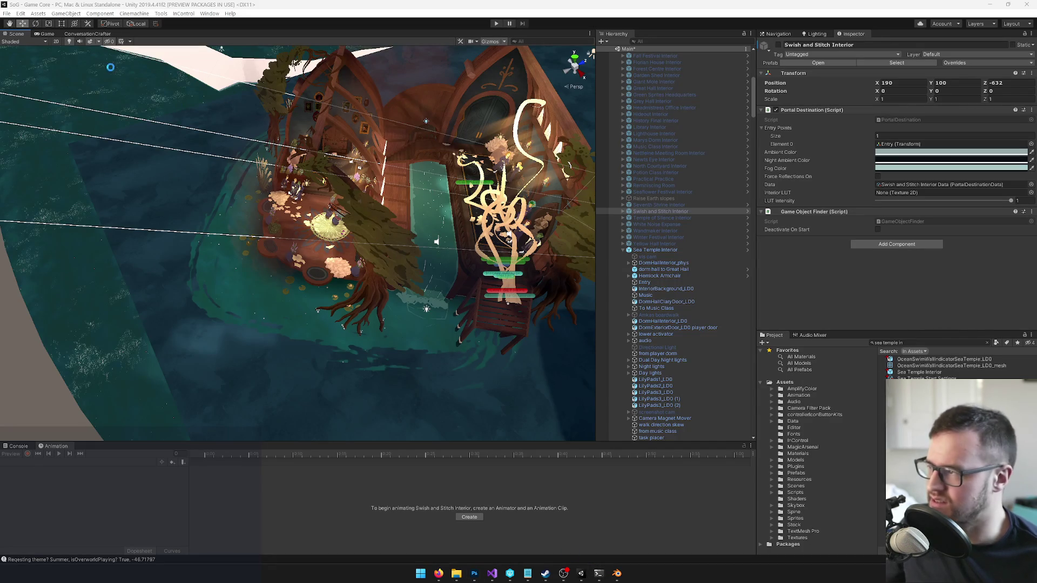
{"action": "left_click", "coordinate": [45, 33]}
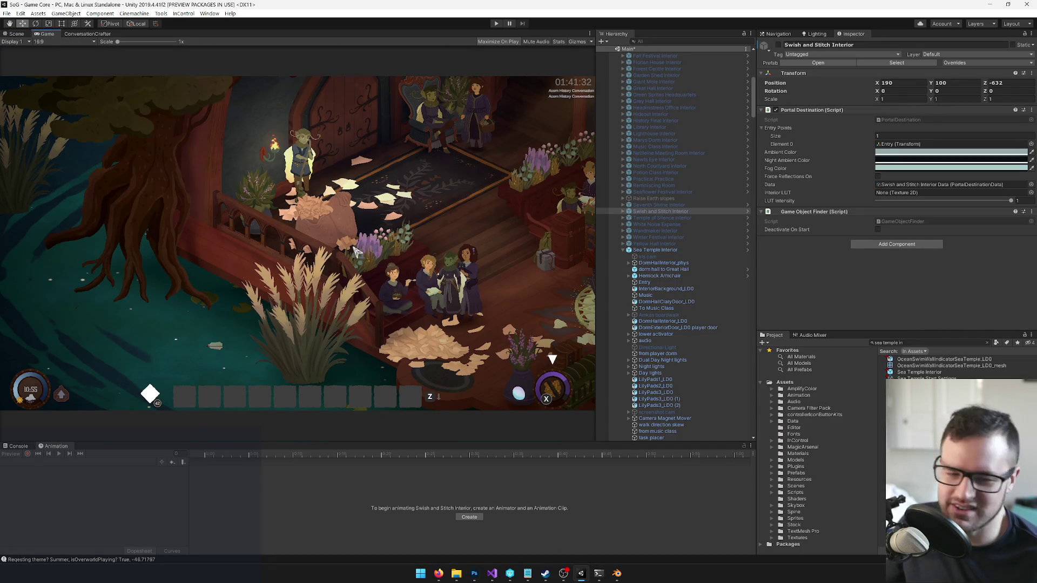
{"action": "key", "text": "alt+Tab"}
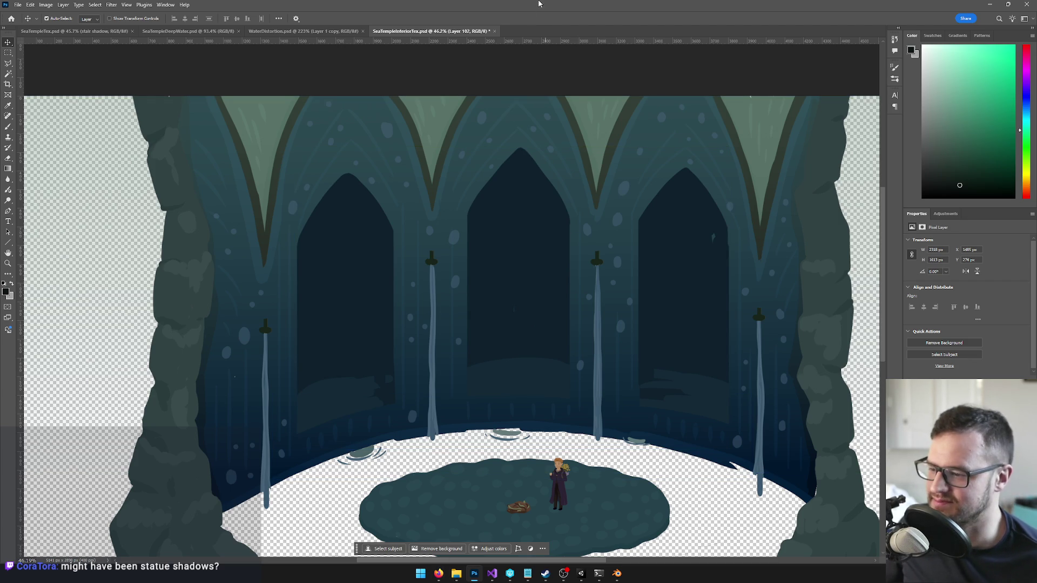
Step: Delete the layer holding the floating lily pads at the back edge of the floor
{"action": "key", "text": "b"}
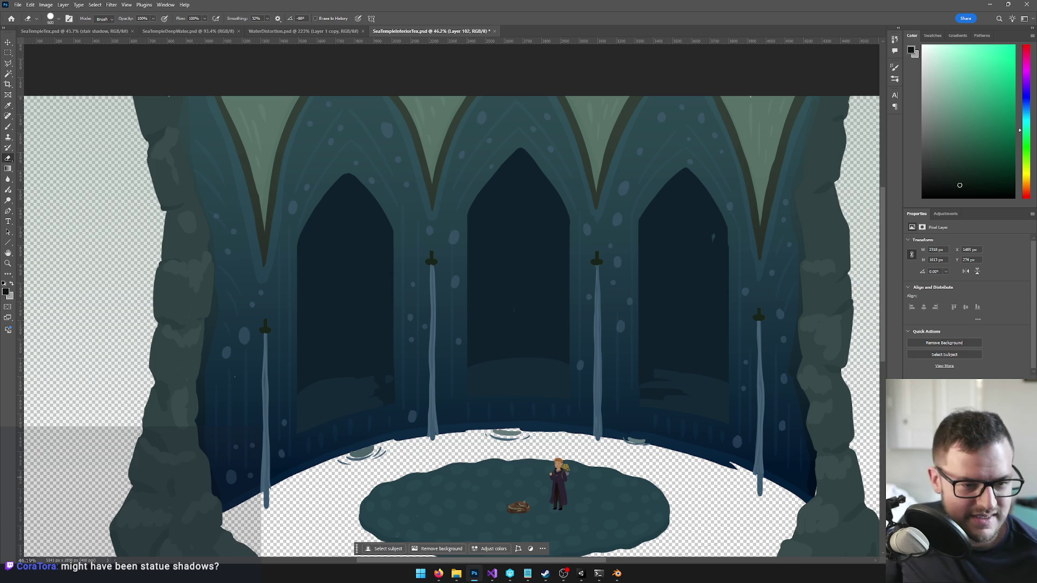
{"action": "key", "text": "v"}
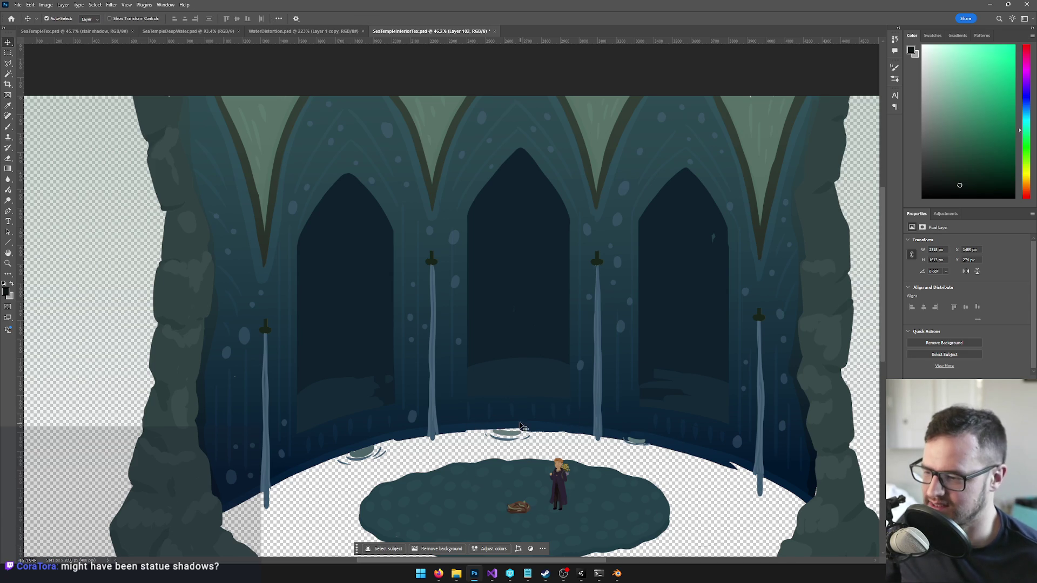
{"action": "left_click", "coordinate": [652, 454]}
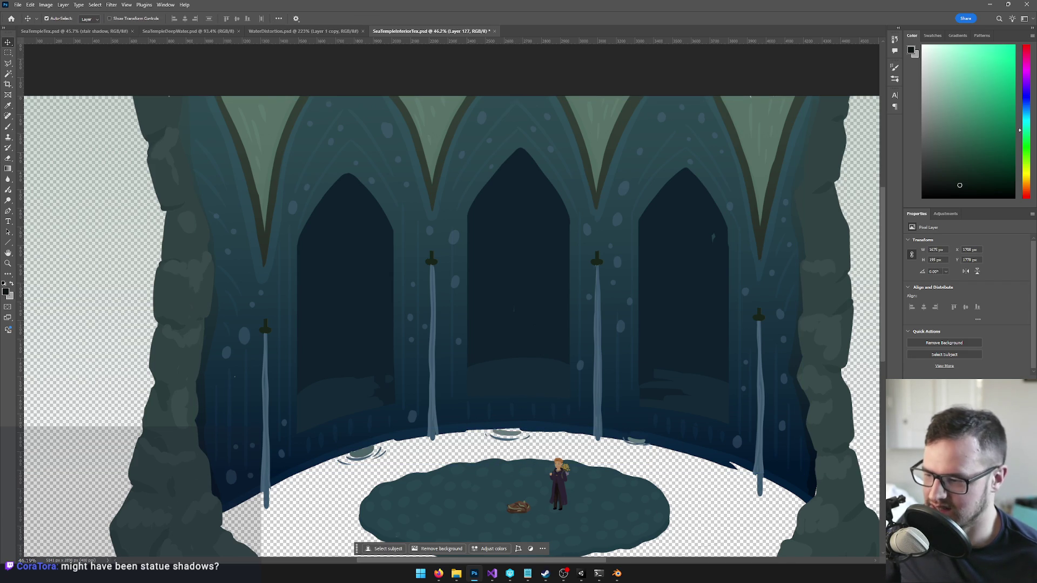
{"action": "key", "text": "Delete"}
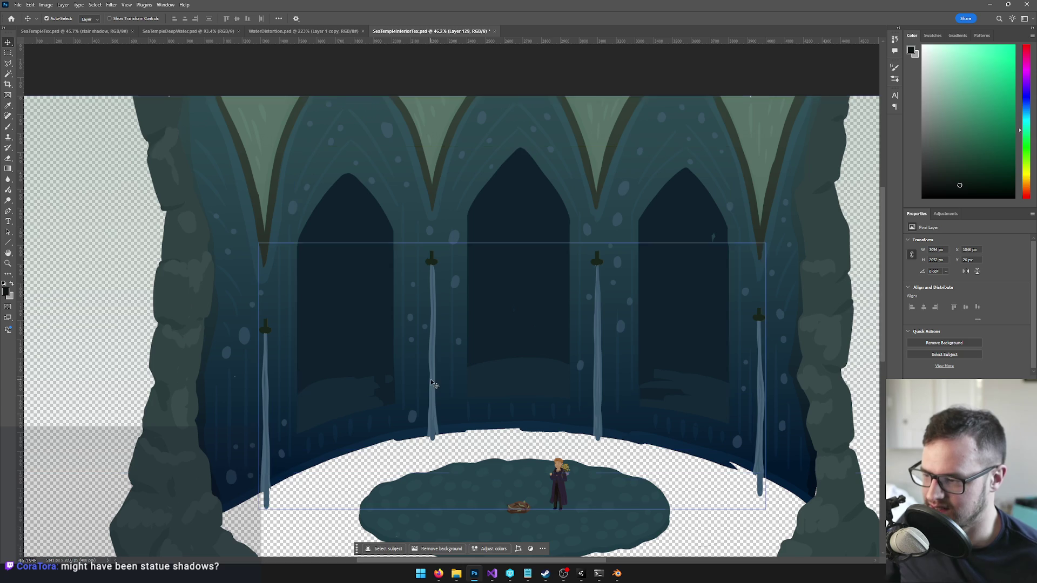
Step: Briefly delete the water-streams layer to check it, then undo to restore it
{"action": "left_click", "coordinate": [437, 263]}
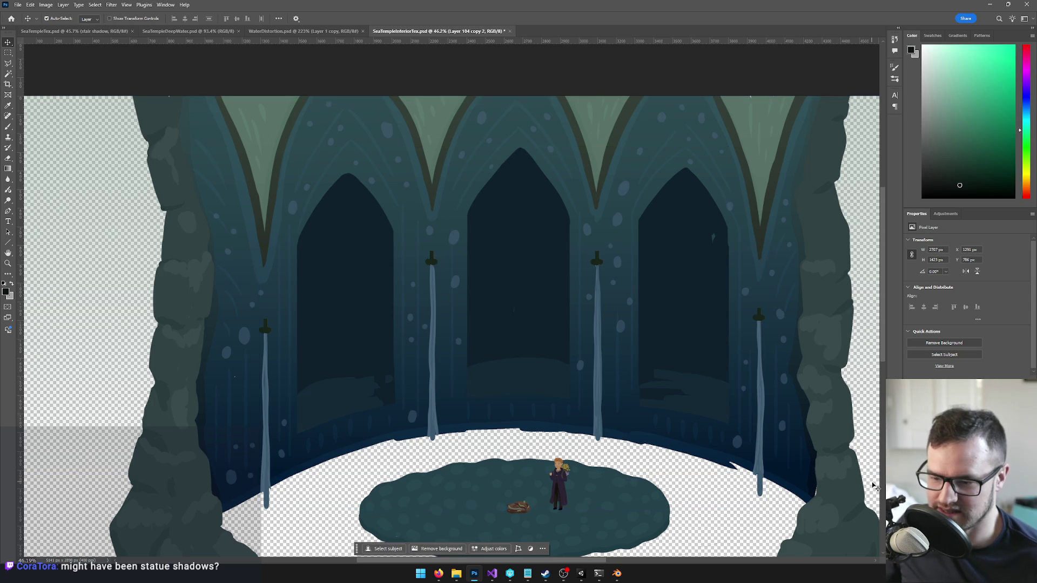
{"action": "key", "text": "alt+bracketleft"}
{"action": "key", "text": "alt+bracketleft"}
{"action": "key", "text": "Delete"}
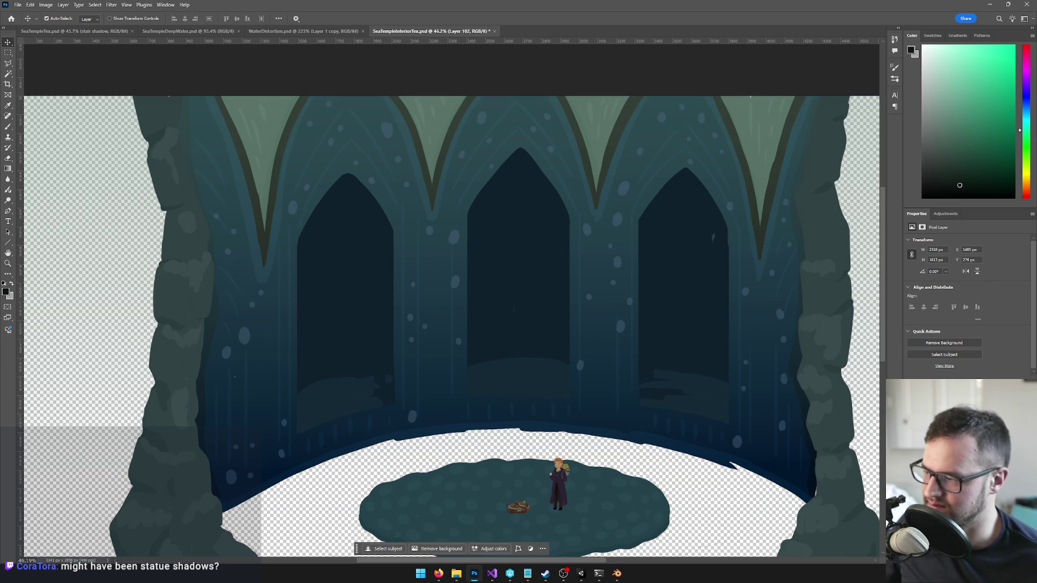
{"action": "key", "text": "ctrl+z"}
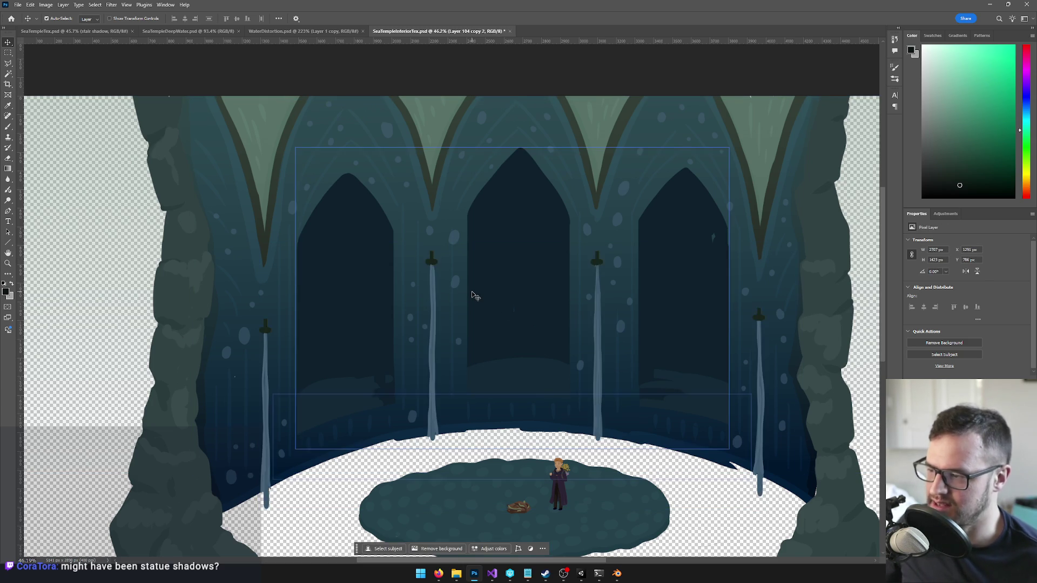
{"action": "scroll", "coordinate": [312, 320], "scroll_direction": "up", "scroll_amount": 3}
{"action": "scroll", "coordinate": [311, 320], "scroll_direction": "up", "scroll_amount": 3}
{"action": "scroll", "coordinate": [312, 319], "scroll_direction": "up", "scroll_amount": 2}
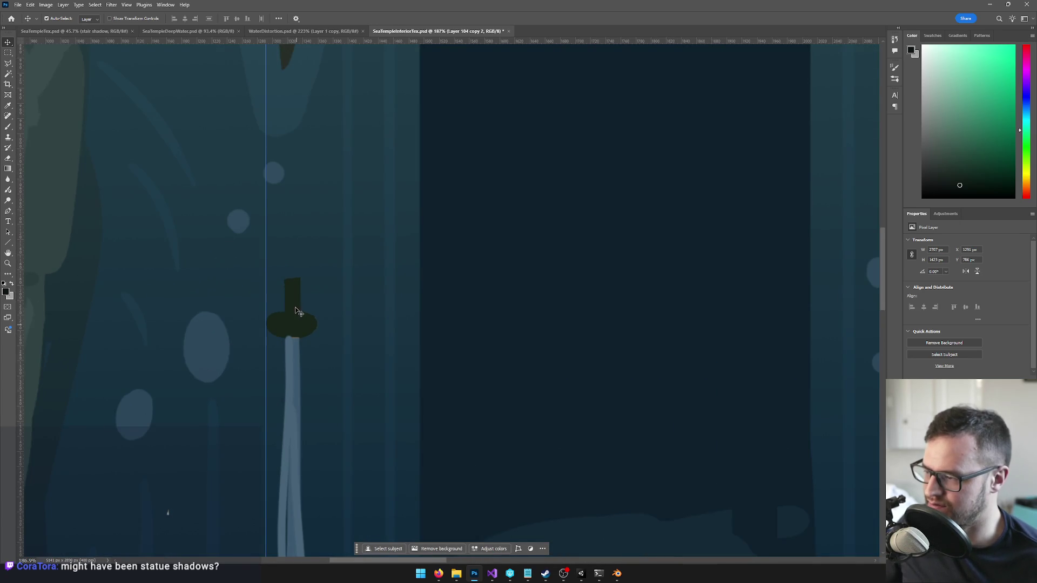
{"action": "scroll", "coordinate": [295, 311], "scroll_direction": "down", "scroll_amount": 3}
{"action": "scroll", "coordinate": [295, 312], "scroll_direction": "down", "scroll_amount": 2}
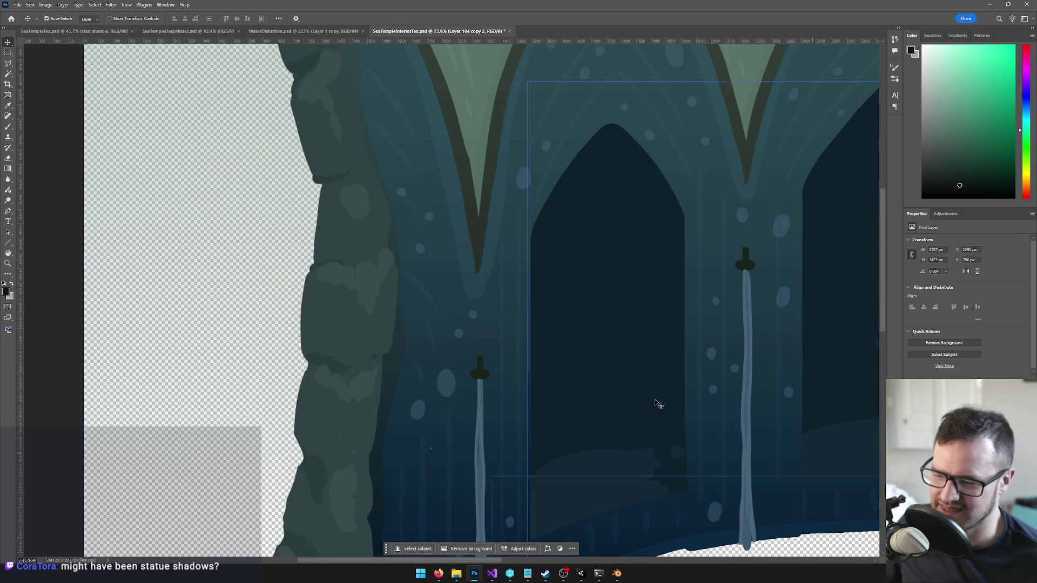
{"action": "scroll", "coordinate": [526, 369], "scroll_direction": "up", "scroll_amount": 3}
{"action": "scroll", "coordinate": [487, 373], "scroll_direction": "up", "scroll_amount": 3}
{"action": "scroll", "coordinate": [461, 376], "scroll_direction": "up", "scroll_amount": 2}
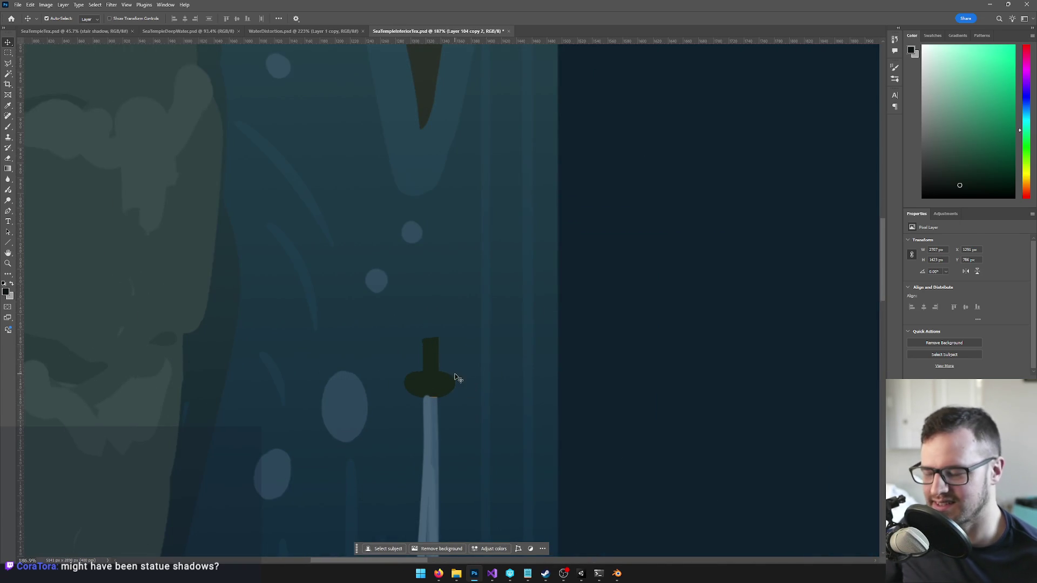
{"action": "scroll", "coordinate": [456, 377], "scroll_direction": "down", "scroll_amount": 3}
{"action": "scroll", "coordinate": [438, 364], "scroll_direction": "down", "scroll_amount": 2}
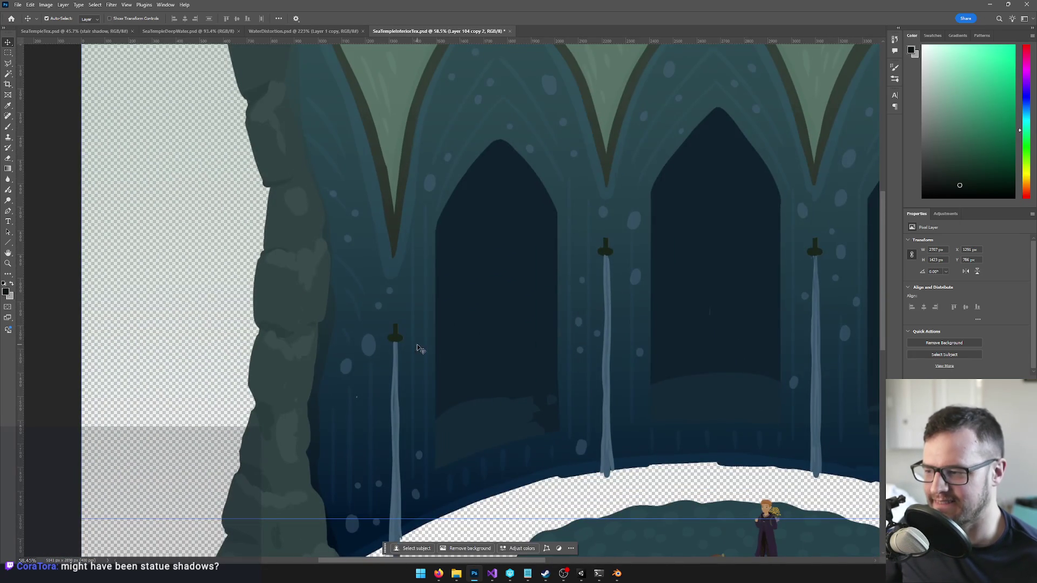
{"action": "scroll", "coordinate": [385, 334], "scroll_direction": "up", "scroll_amount": 4}
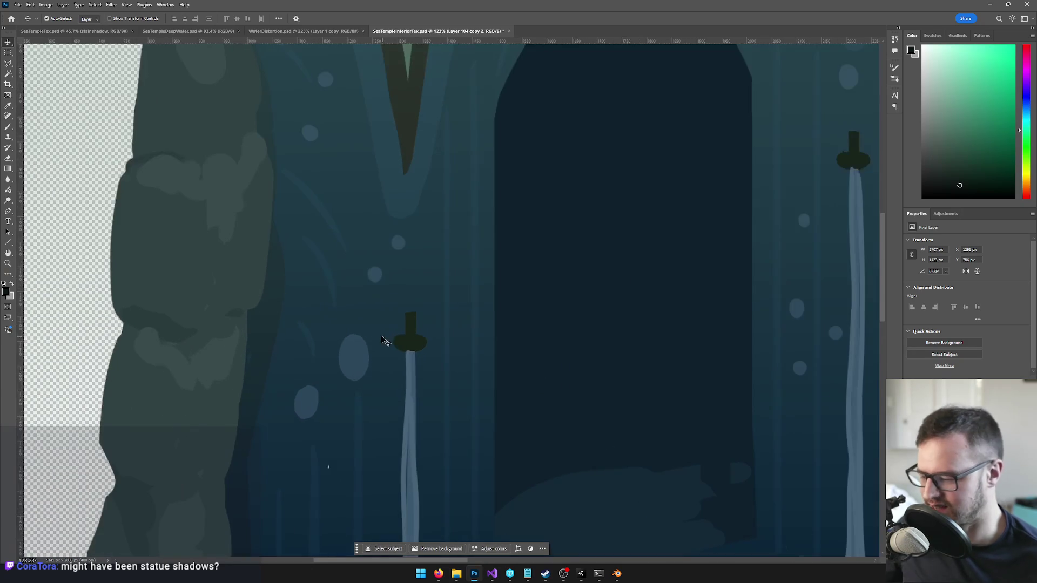
Step: Magic Wand-select the inner spout shape on the streams layer and clear the selection
{"action": "key", "text": "m"}
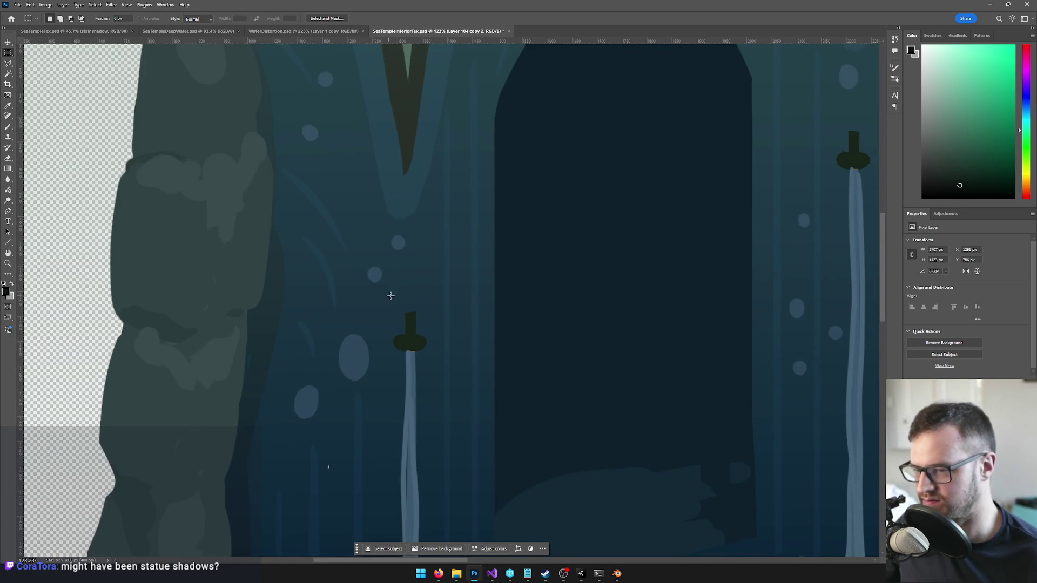
{"action": "scroll", "coordinate": [445, 302], "scroll_direction": "down", "scroll_amount": 2}
{"action": "scroll", "coordinate": [467, 324], "scroll_direction": "up", "scroll_amount": 2}
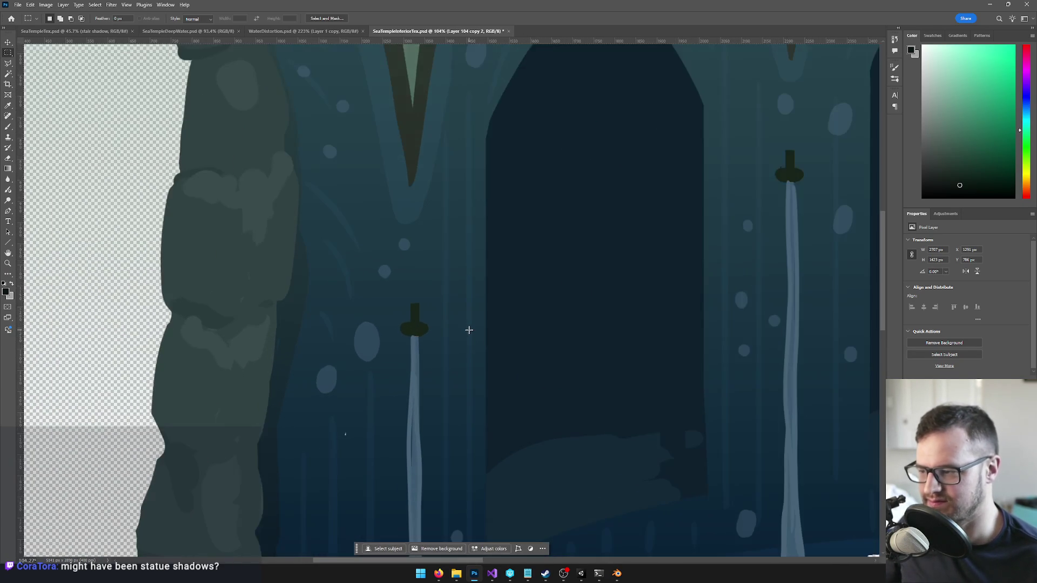
{"action": "scroll", "coordinate": [458, 349], "scroll_direction": "down", "scroll_amount": 2}
{"action": "key", "text": "v"}
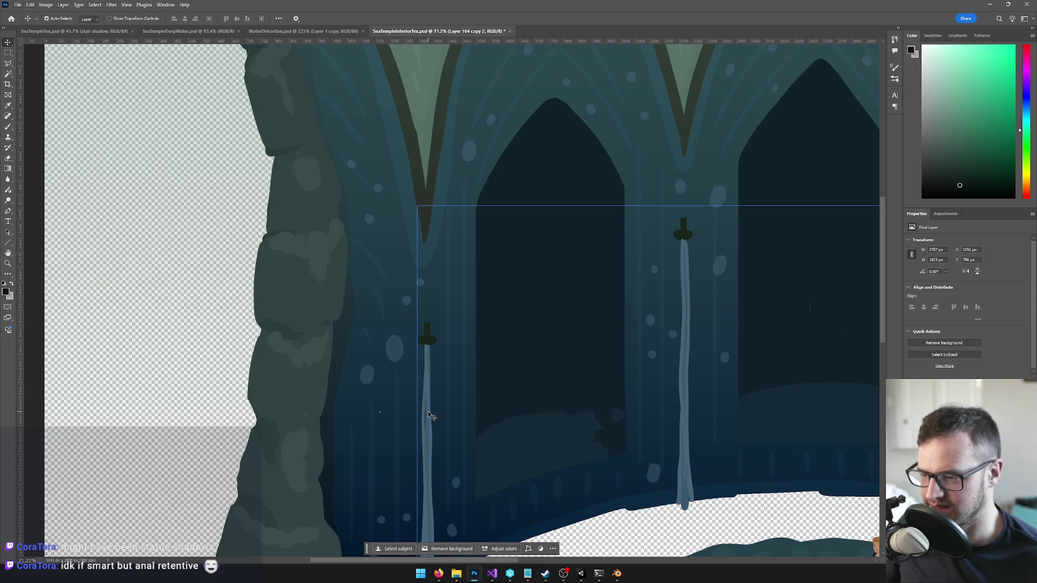
{"action": "key", "text": "w"}
{"action": "left_click", "coordinate": [683, 233]}
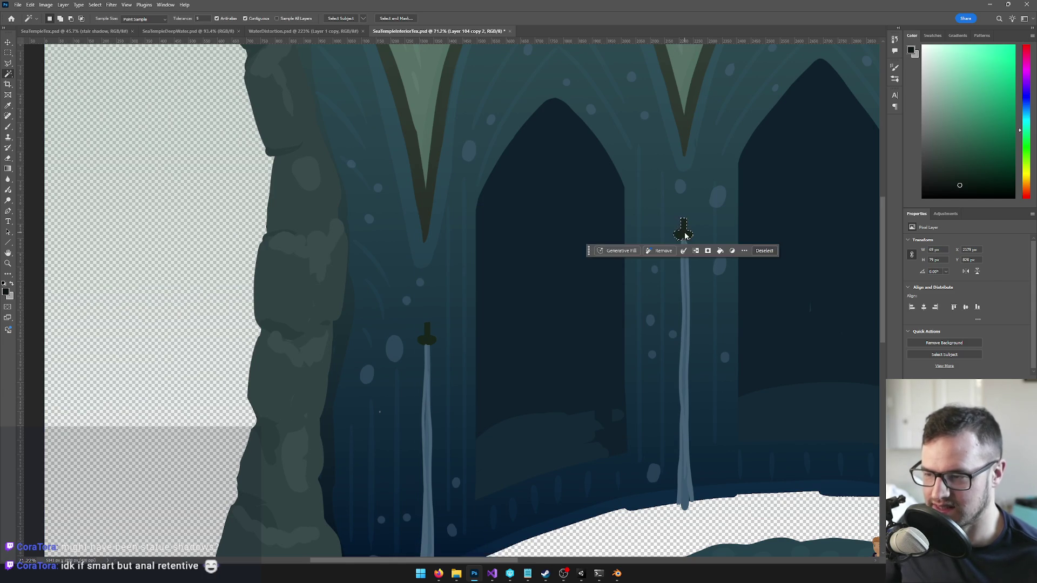
{"action": "key", "text": "ctrl+d"}
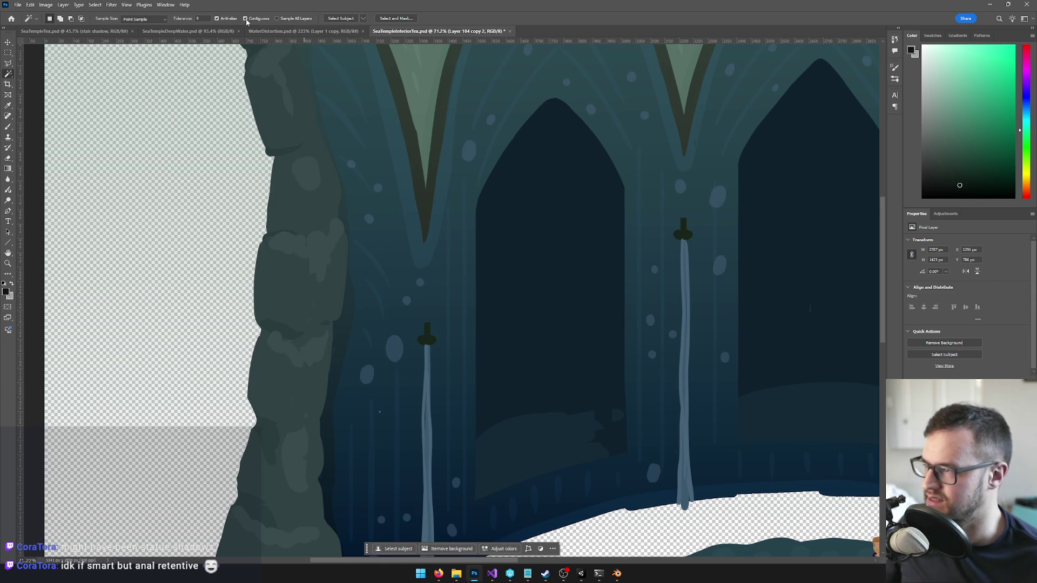
Step: Check the outer left spout, then delete the light-blue water streams below the spouts
{"action": "left_click", "coordinate": [430, 338]}
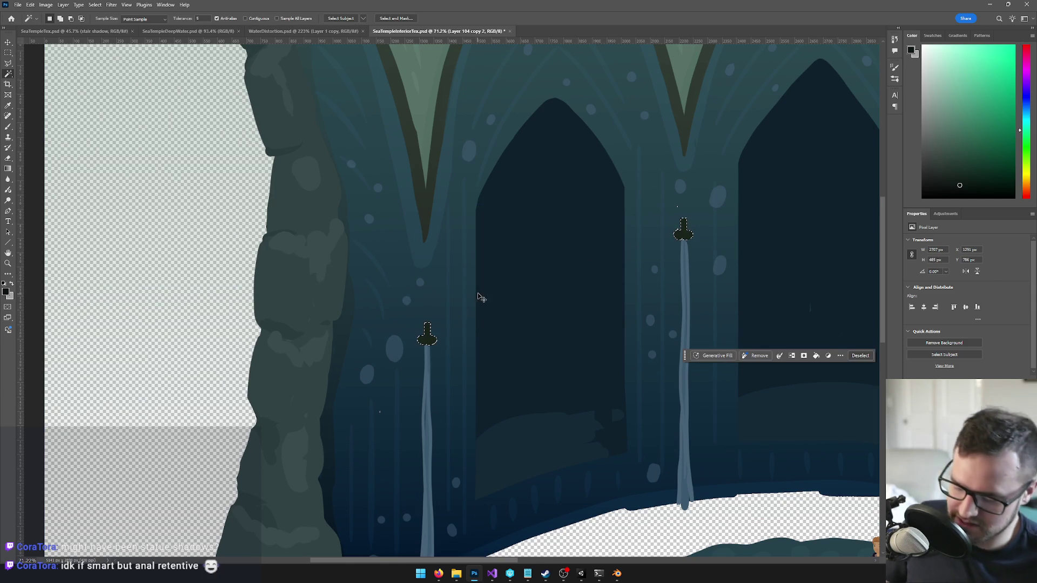
{"action": "key", "text": "ctrl+d"}
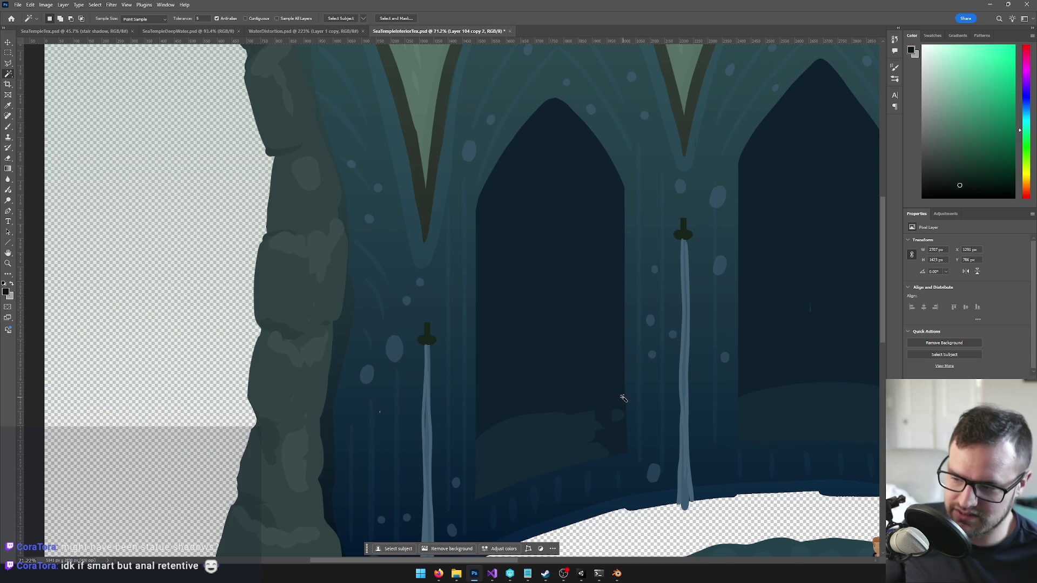
{"action": "key", "text": "Delete"}
{"action": "scroll", "coordinate": [502, 327], "scroll_direction": "down", "scroll_amount": 5}
{"action": "scroll", "coordinate": [567, 317], "scroll_direction": "down", "scroll_amount": 3}
{"action": "scroll", "coordinate": [567, 316], "scroll_direction": "up", "scroll_amount": 3}
{"action": "scroll", "coordinate": [580, 310], "scroll_direction": "up", "scroll_amount": 5}
{"action": "scroll", "coordinate": [550, 318], "scroll_direction": "down", "scroll_amount": 3}
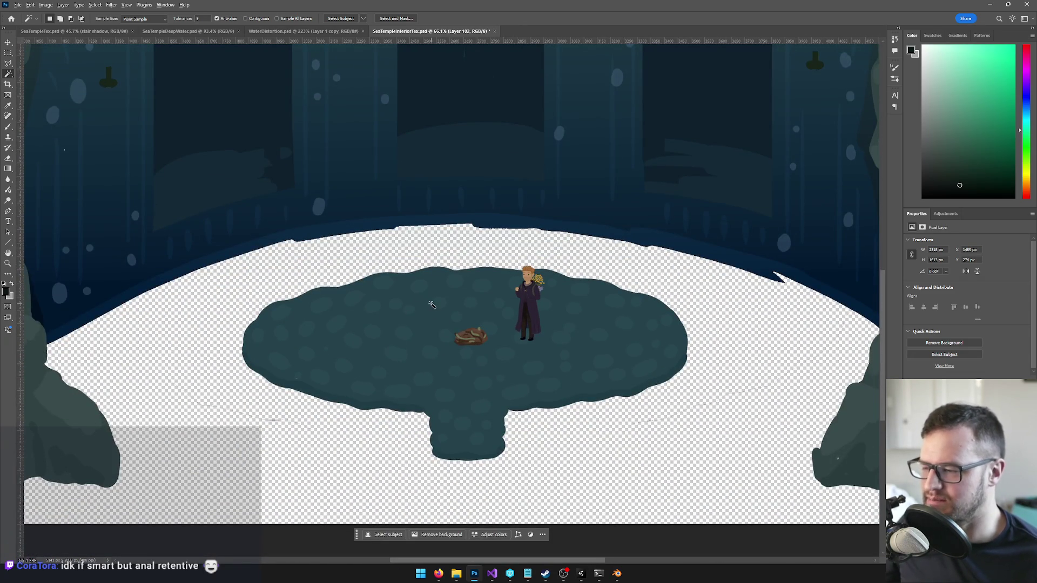
{"action": "scroll", "coordinate": [432, 303], "scroll_direction": "down", "scroll_amount": 5}
{"action": "scroll", "coordinate": [454, 275], "scroll_direction": "up", "scroll_amount": 5}
{"action": "scroll", "coordinate": [478, 226], "scroll_direction": "up", "scroll_amount": 1}
Step: Duplicate via Ctrl+J, delete the dark-blue background layer, then undo the deletion
{"action": "key", "text": "b"}
{"action": "key", "text": "v"}
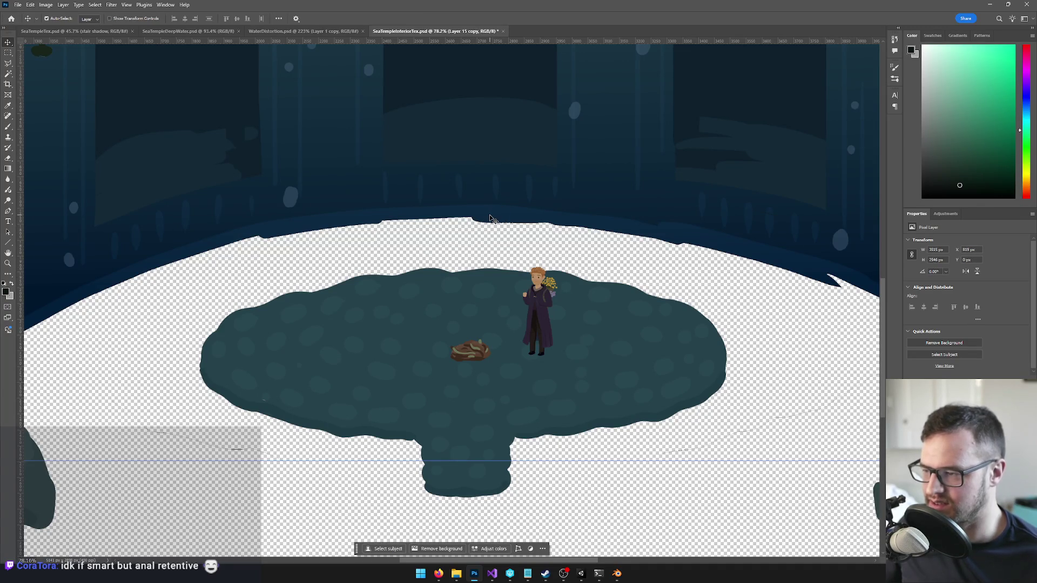
{"action": "key", "text": "ctrl+j"}
{"action": "key", "text": "Delete"}
{"action": "key", "text": "ctrl+z"}
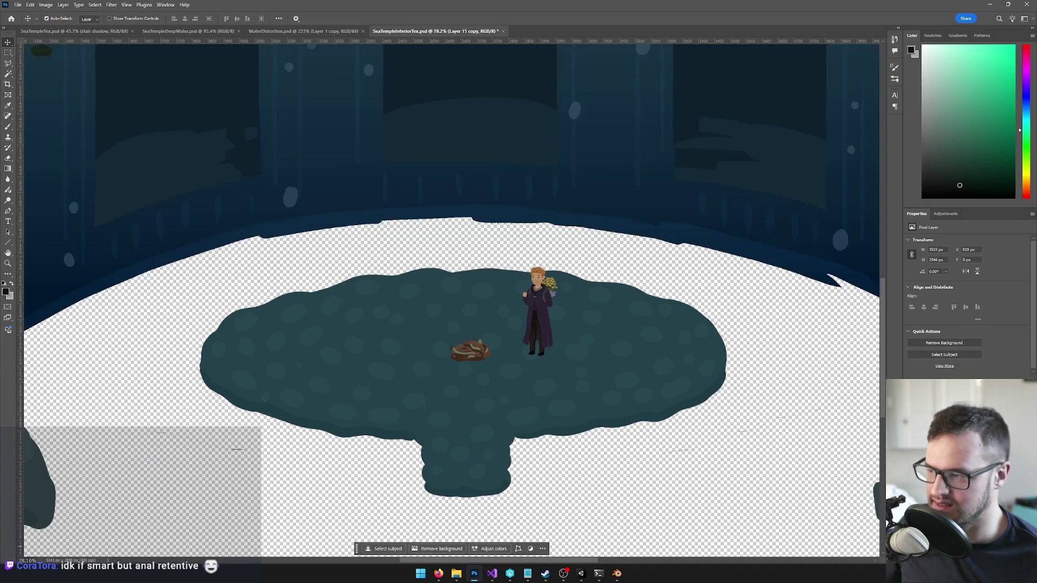
{"action": "scroll", "coordinate": [511, 199], "scroll_direction": "down", "scroll_amount": 5}
{"action": "scroll", "coordinate": [510, 198], "scroll_direction": "down", "scroll_amount": 3}
Step: Select the whole canvas, add a new empty layer and start dragging the artwork left and down
{"action": "left_click_drag", "start_coordinate": [616, 268], "coordinate": [649, 305]}
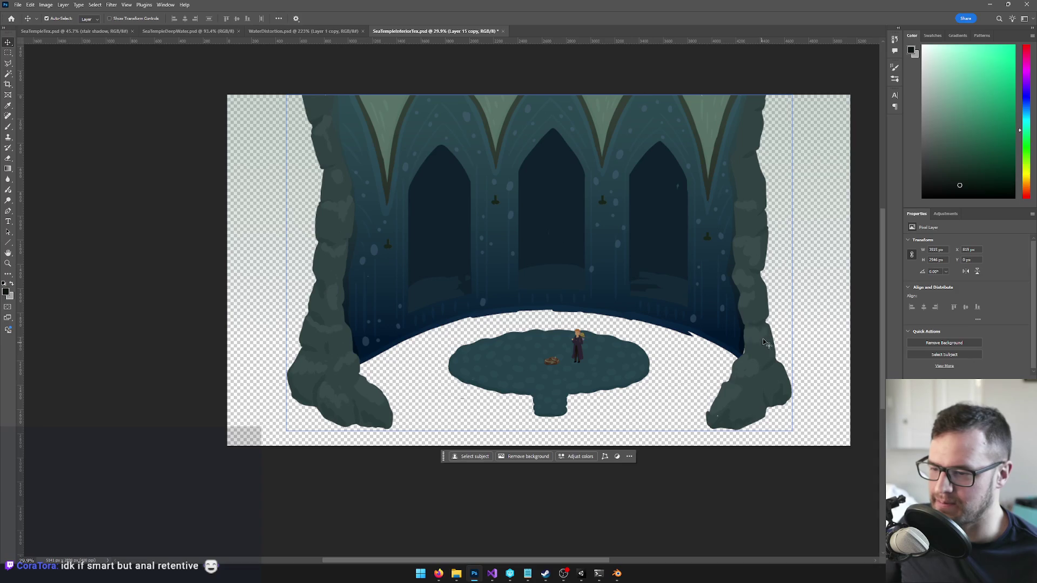
{"action": "scroll", "coordinate": [772, 418], "scroll_direction": "up", "scroll_amount": 1}
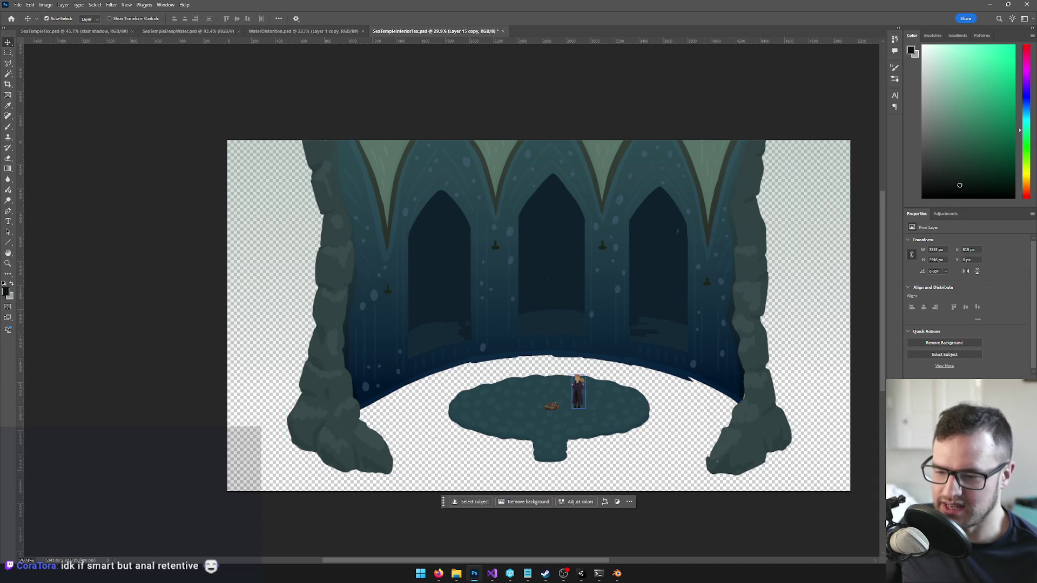
{"action": "key", "text": "ctrl+a"}
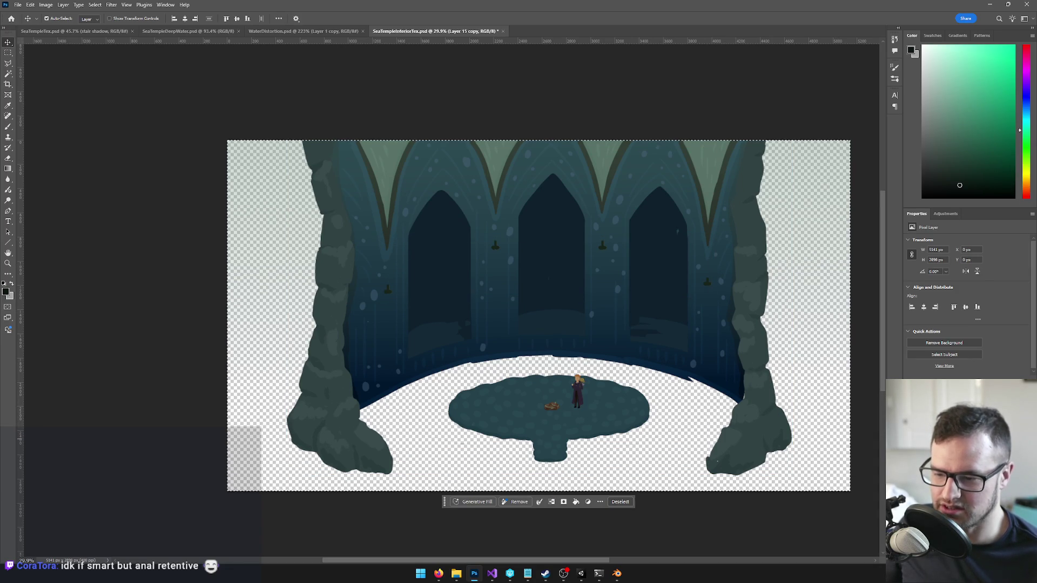
{"action": "key", "text": "ctrl+shift+n"}
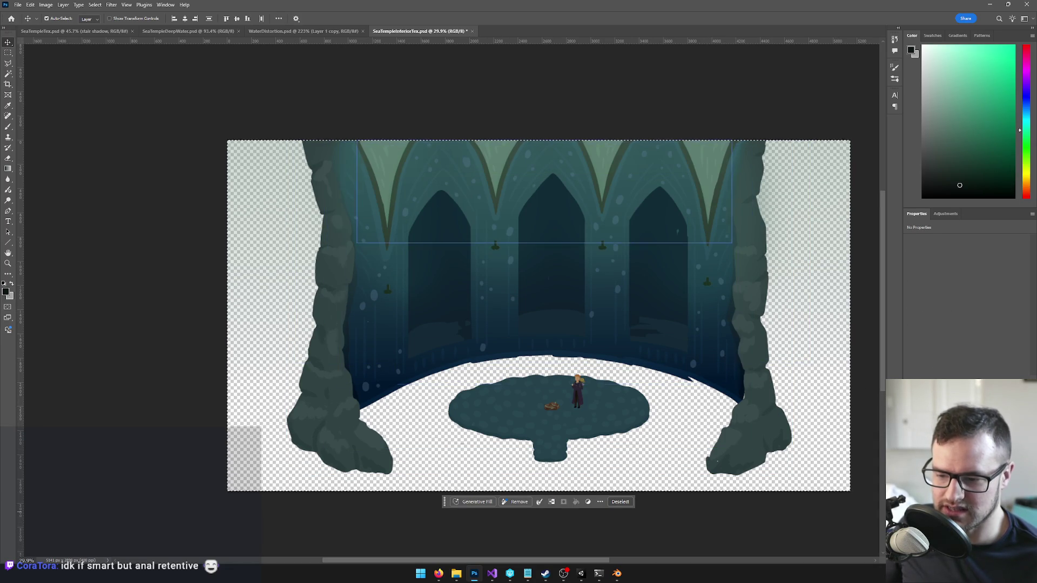
{"action": "scroll", "coordinate": [562, 311], "scroll_direction": "up", "scroll_amount": 1}
{"action": "left_click_drag", "start_coordinate": [561, 310], "coordinate": [501, 317]}
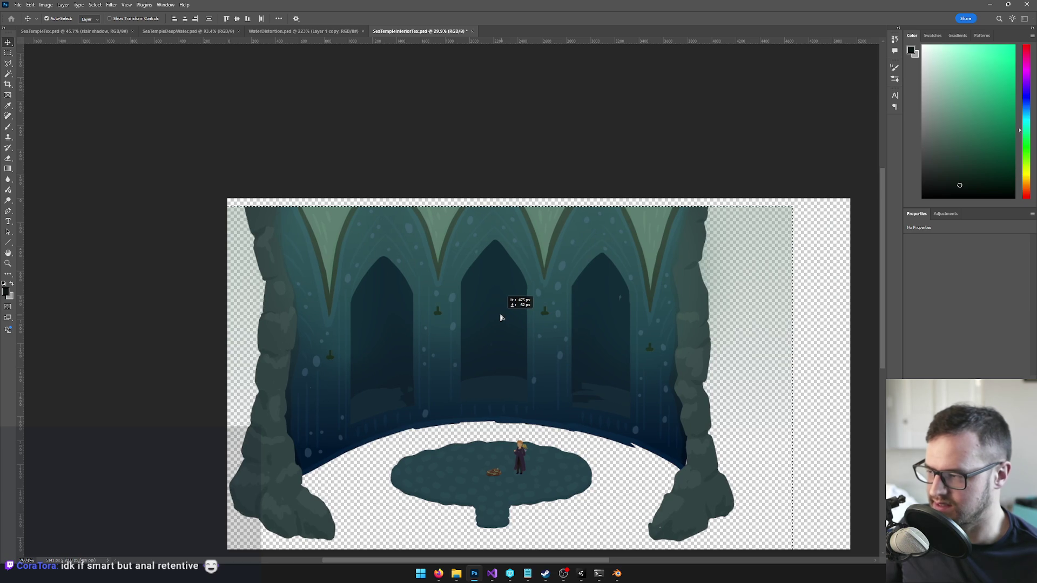
Step: Drop the artwork in its new lower-left position, deselect, and bring up the Crop tool
{"action": "left_click_drag", "start_coordinate": [501, 317], "coordinate": [523, 338]}
{"action": "scroll", "coordinate": [502, 317], "scroll_direction": "down", "scroll_amount": 2}
{"action": "left_click_drag", "start_coordinate": [523, 336], "coordinate": [525, 337]}
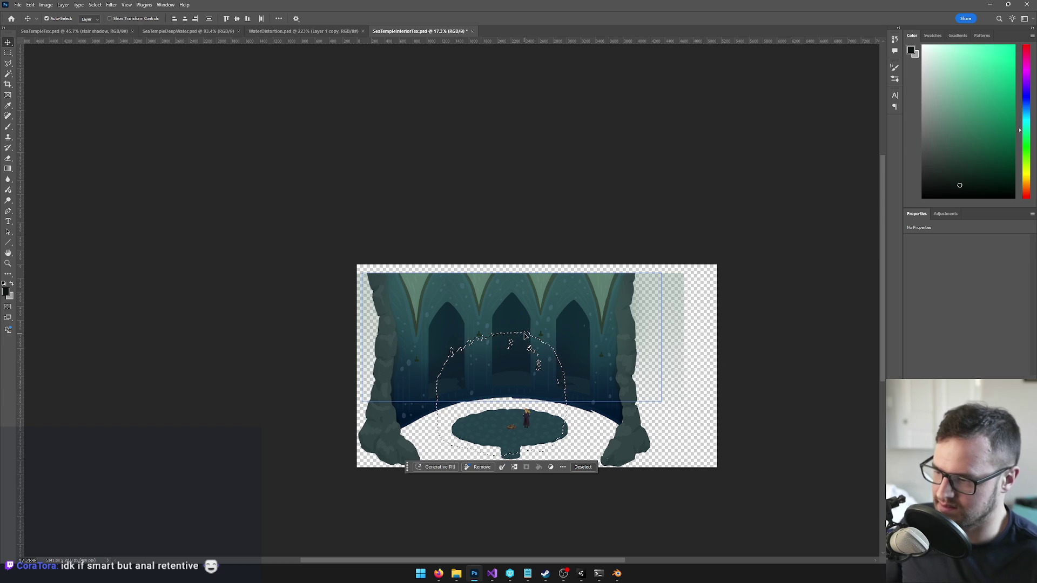
{"action": "key", "text": "ctrl+d"}
{"action": "scroll", "coordinate": [505, 327], "scroll_direction": "up", "scroll_amount": 3}
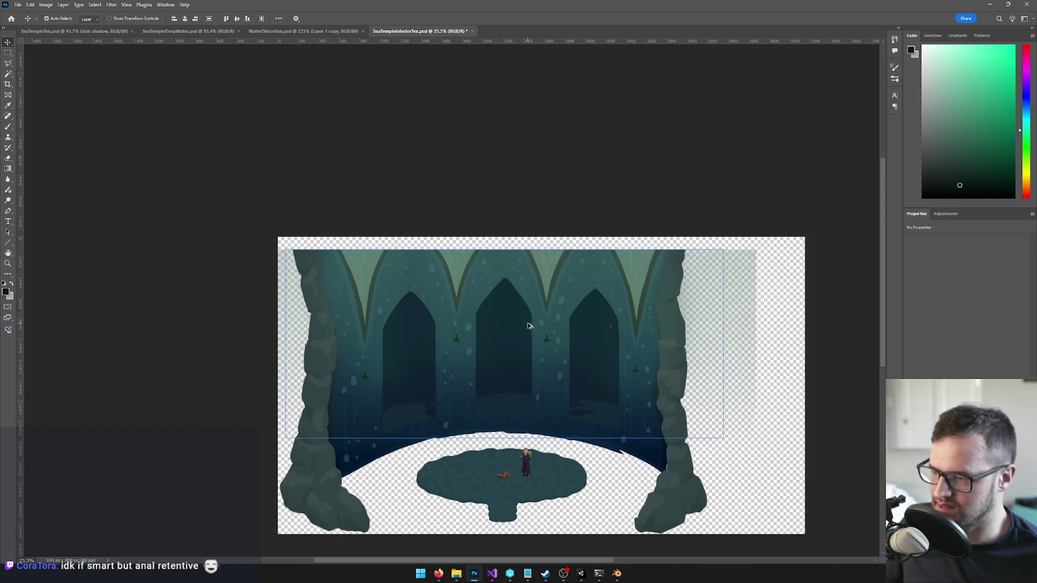
{"action": "scroll", "coordinate": [505, 327], "scroll_direction": "up", "scroll_amount": 3}
{"action": "left_click_drag", "start_coordinate": [532, 268], "coordinate": [492, 238]}
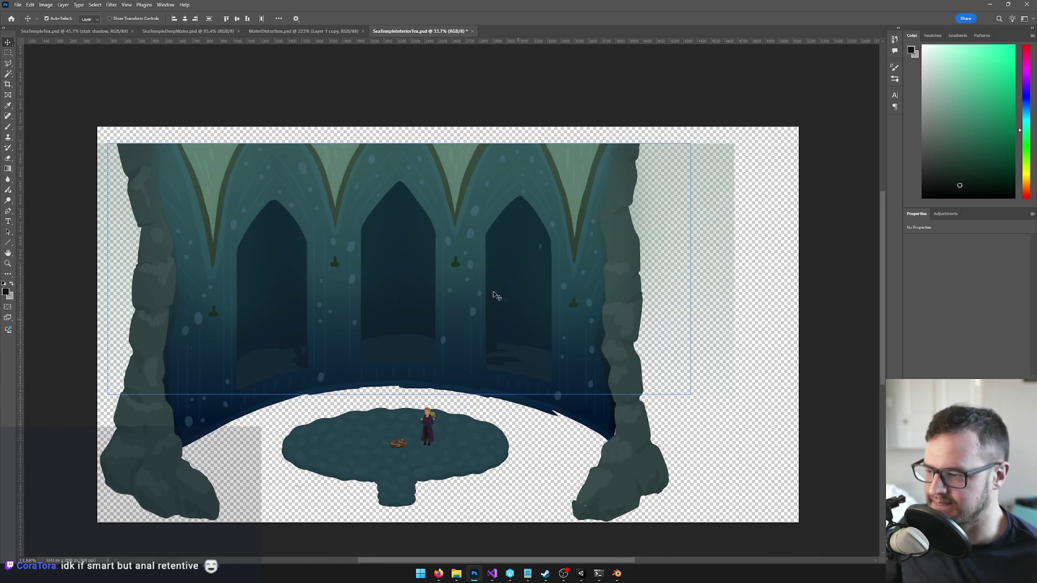
{"action": "scroll", "coordinate": [487, 268], "scroll_direction": "down", "scroll_amount": 1}
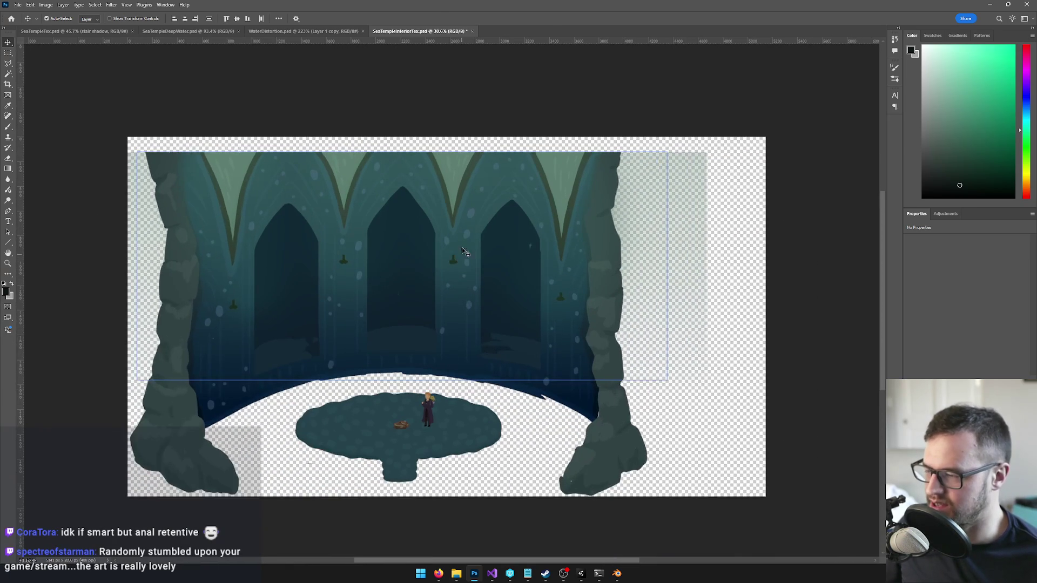
{"action": "key", "text": "c"}
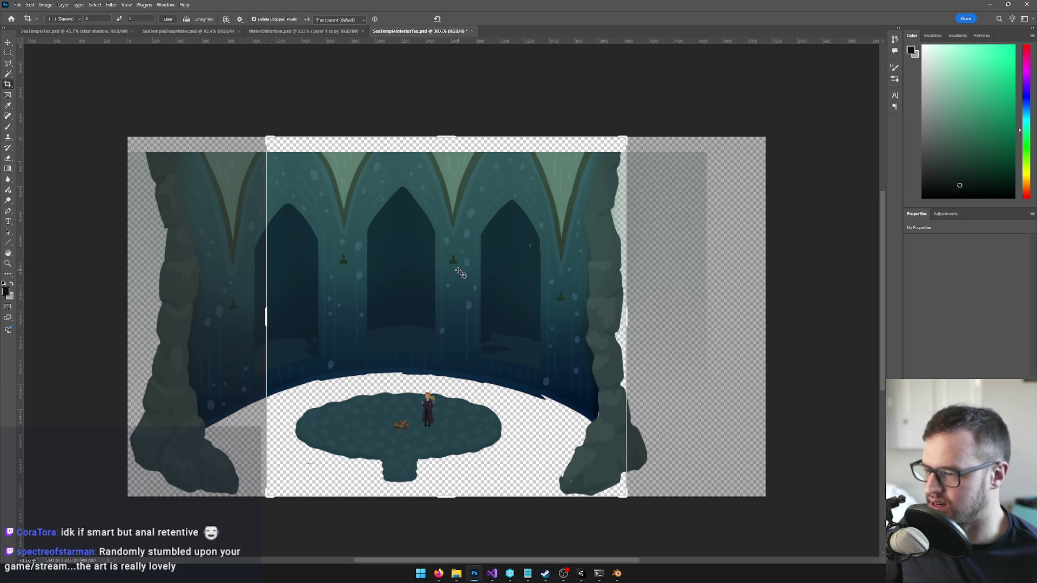
Step: Cancel the current crop and start a fresh 1:1 square crop frame over the image
{"action": "left_click", "coordinate": [8, 44]}
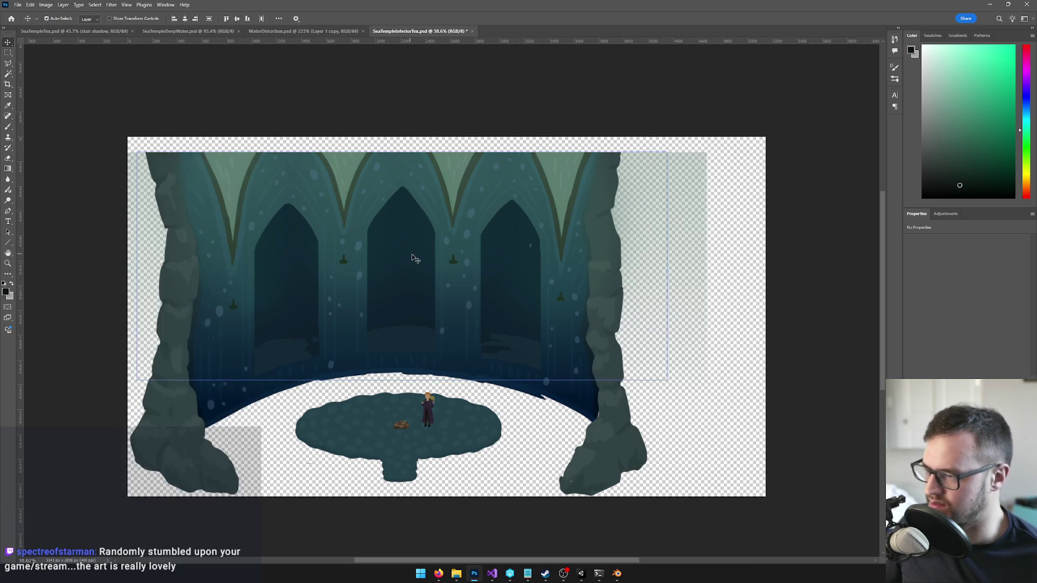
{"action": "left_click", "coordinate": [124, 131]}
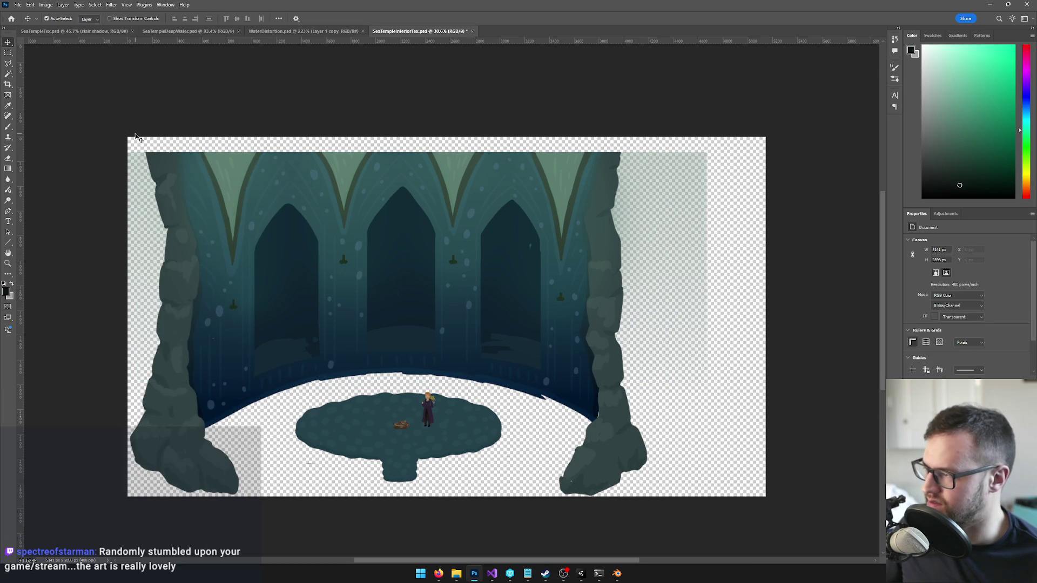
{"action": "left_click", "coordinate": [496, 243]}
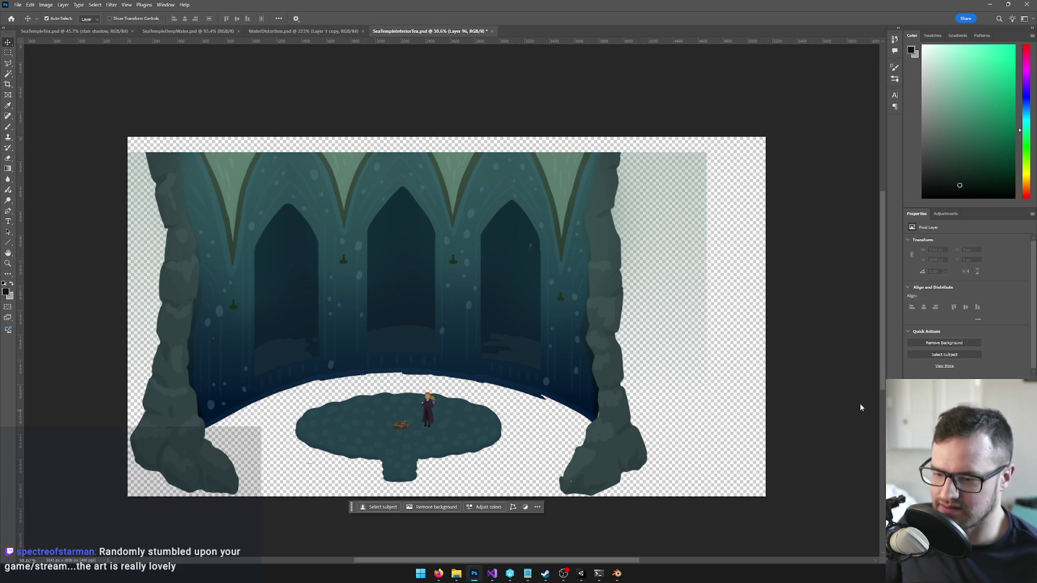
{"action": "key", "text": "c"}
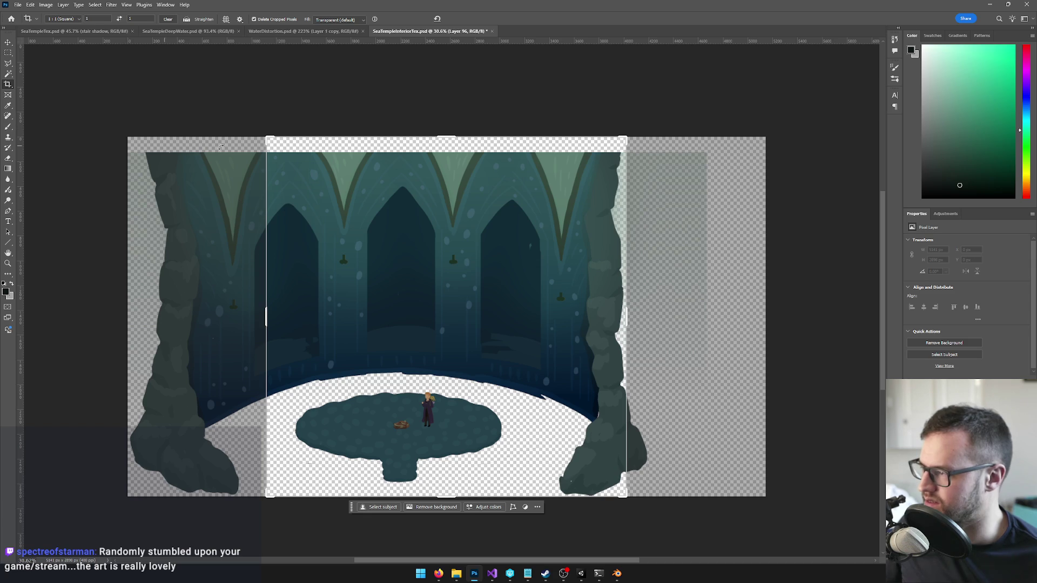
Step: Drag the crop edges to frame the left rock pillar, two arches and the round platform
{"action": "left_click_drag", "start_coordinate": [269, 298], "coordinate": [204, 313]}
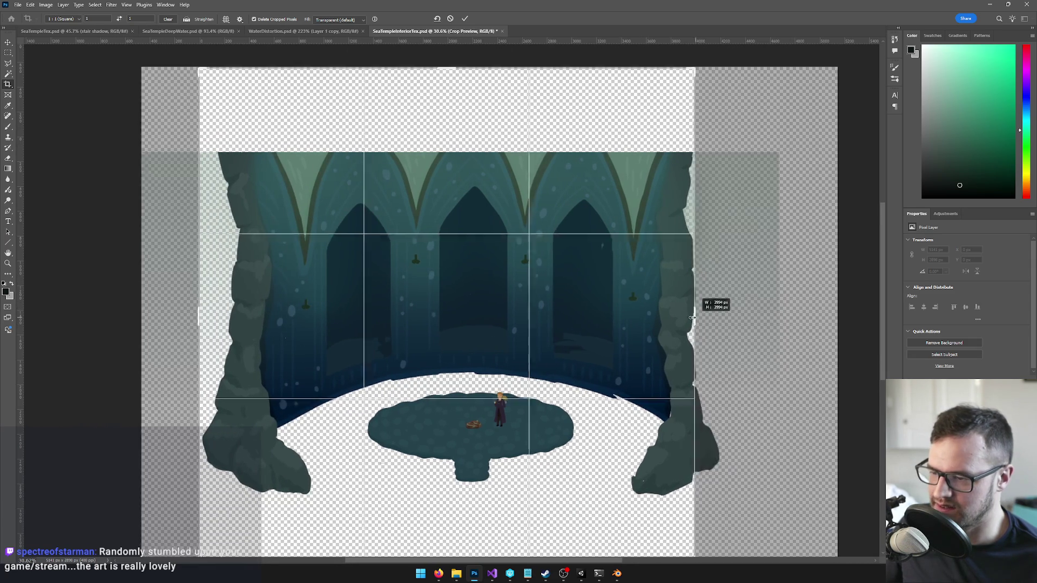
{"action": "left_click_drag", "start_coordinate": [695, 316], "coordinate": [611, 320]}
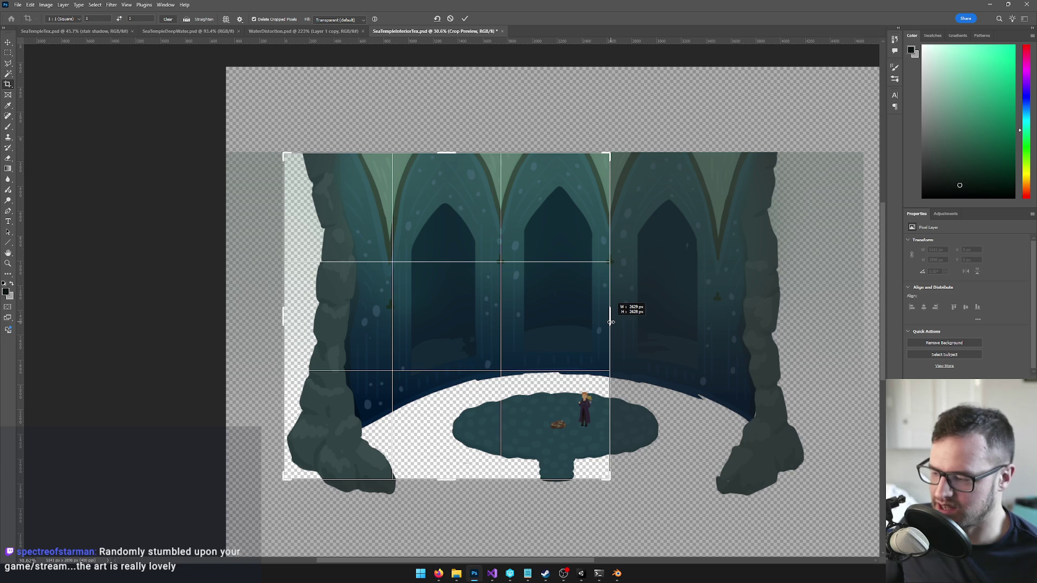
{"action": "left_click_drag", "start_coordinate": [611, 320], "coordinate": [611, 320]}
{"action": "left_click_drag", "start_coordinate": [440, 480], "coordinate": [442, 487]}
{"action": "left_click_drag", "start_coordinate": [447, 148], "coordinate": [446, 142]}
{"action": "left_click_drag", "start_coordinate": [269, 316], "coordinate": [273, 316]}
{"action": "left_click_drag", "start_coordinate": [620, 314], "coordinate": [613, 314]}
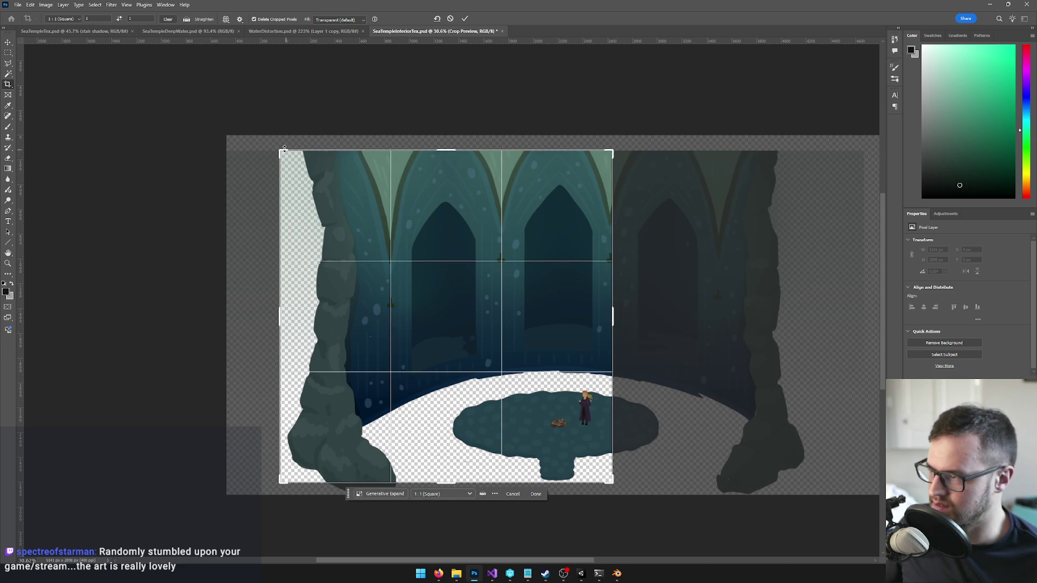
{"action": "scroll", "coordinate": [445, 316], "scroll_direction": "up", "scroll_amount": 2}
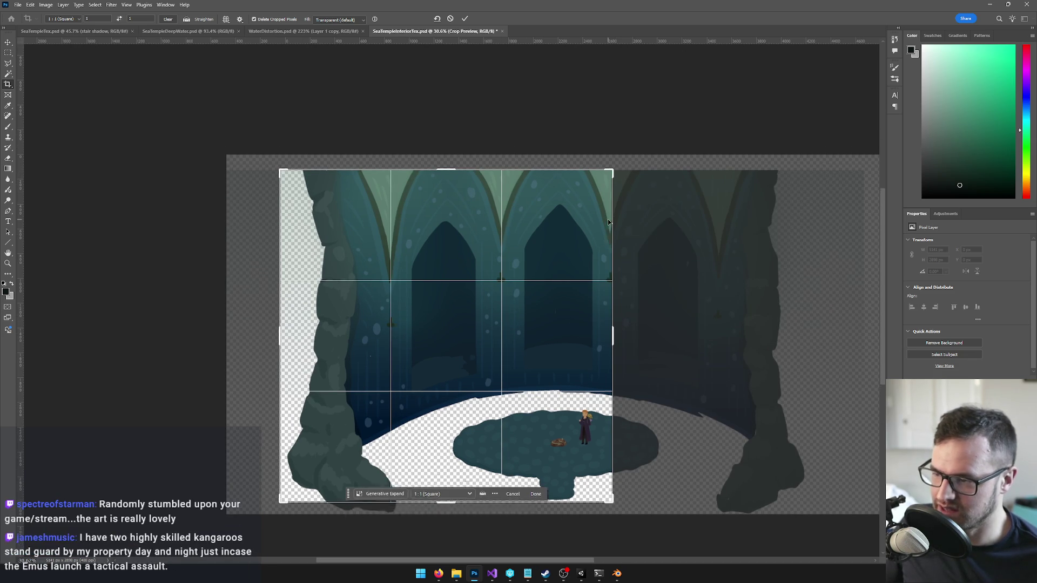
{"action": "scroll", "coordinate": [616, 235], "scroll_direction": "up", "scroll_amount": 3}
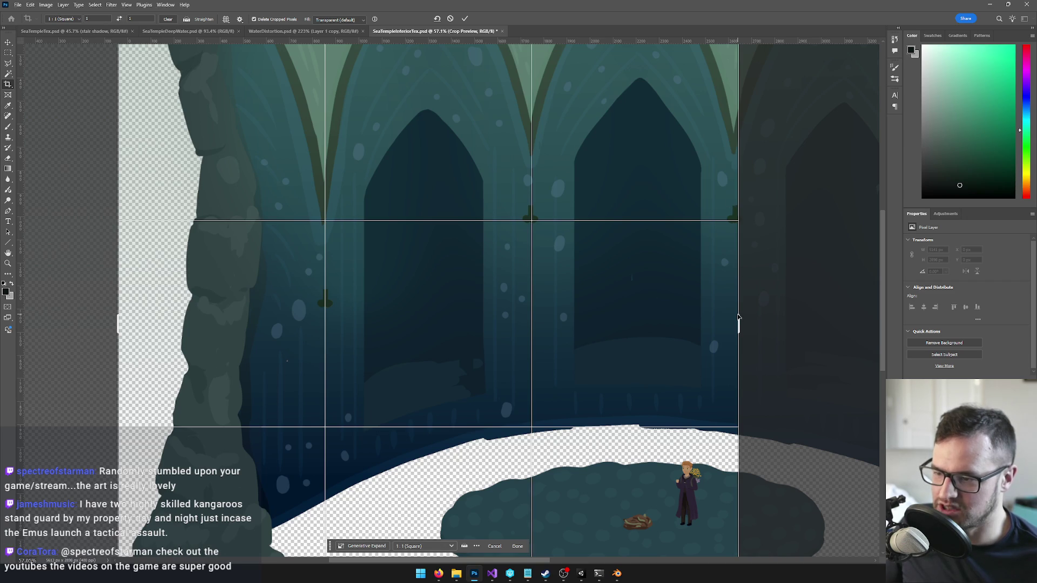
{"action": "scroll", "coordinate": [737, 322], "scroll_direction": "down", "scroll_amount": 3}
{"action": "scroll", "coordinate": [730, 243], "scroll_direction": "down", "scroll_amount": 2}
{"action": "scroll", "coordinate": [720, 149], "scroll_direction": "up", "scroll_amount": 3}
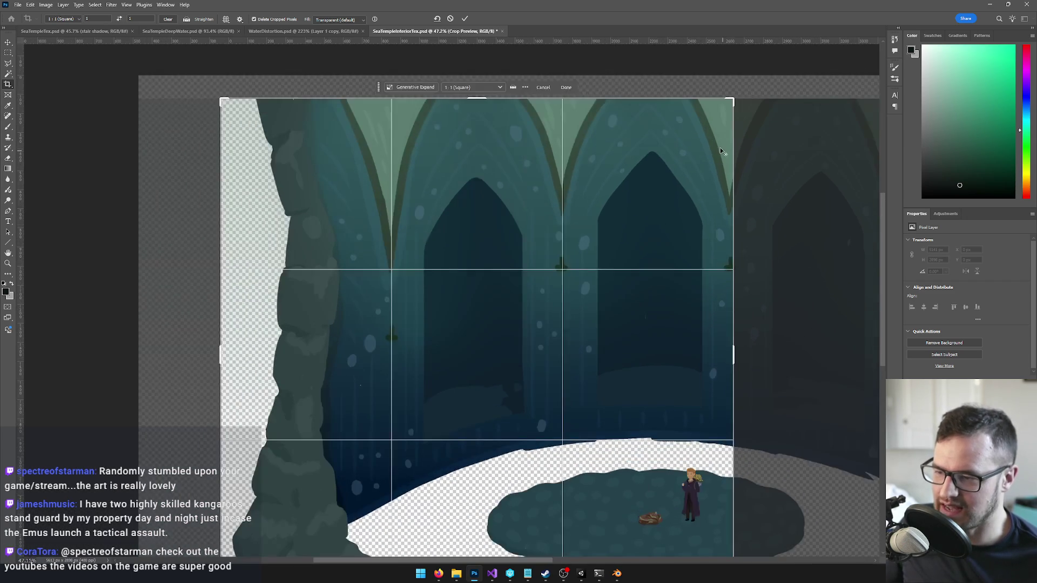
{"action": "scroll", "coordinate": [733, 189], "scroll_direction": "up", "scroll_amount": 1}
{"action": "scroll", "coordinate": [734, 189], "scroll_direction": "up", "scroll_amount": 3}
{"action": "scroll", "coordinate": [734, 190], "scroll_direction": "down", "scroll_amount": 5}
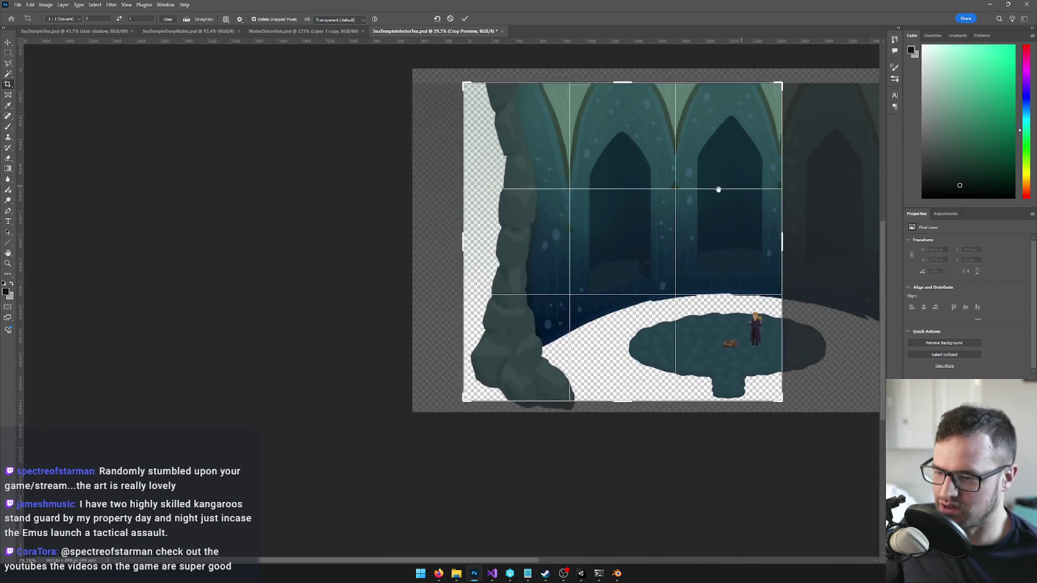
{"action": "scroll", "coordinate": [640, 195], "scroll_direction": "down", "scroll_amount": 1}
Step: Enlarge the square crop top and bottom and trim its right side slightly
{"action": "left_click_drag", "start_coordinate": [640, 195], "coordinate": [639, 193]}
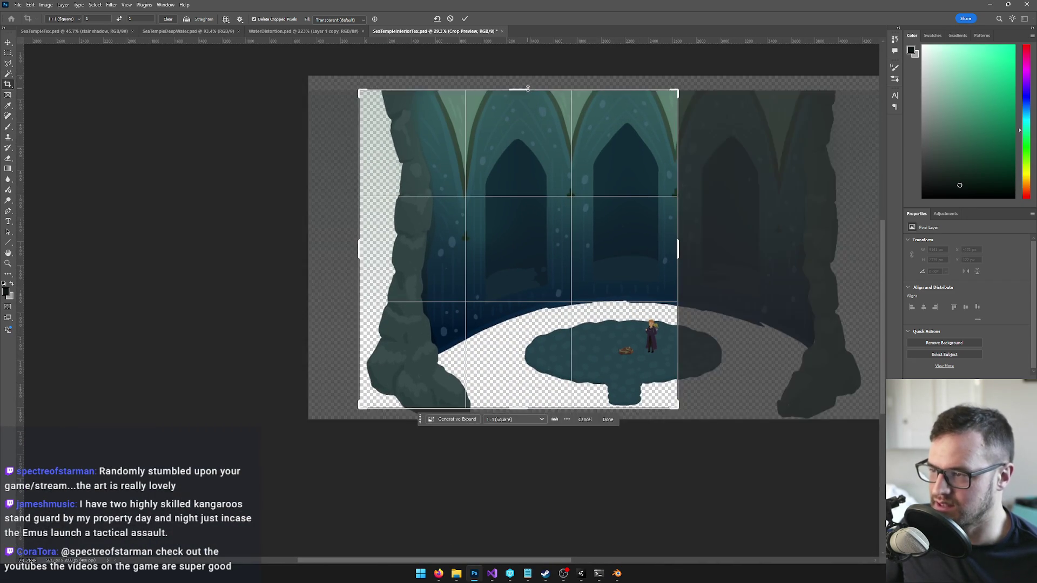
{"action": "left_click_drag", "start_coordinate": [526, 89], "coordinate": [527, 85]}
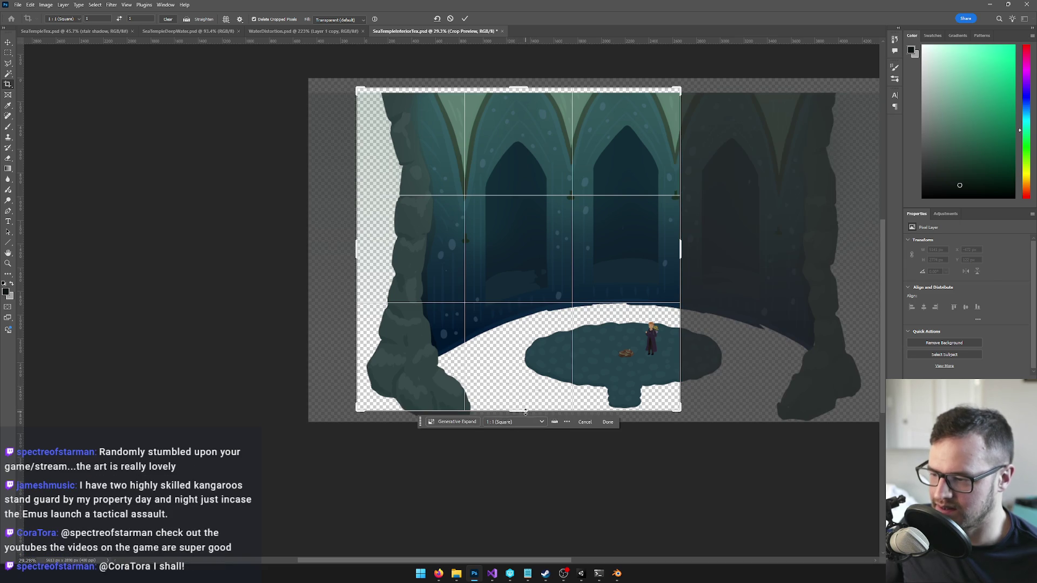
{"action": "left_click_drag", "start_coordinate": [526, 413], "coordinate": [528, 417]}
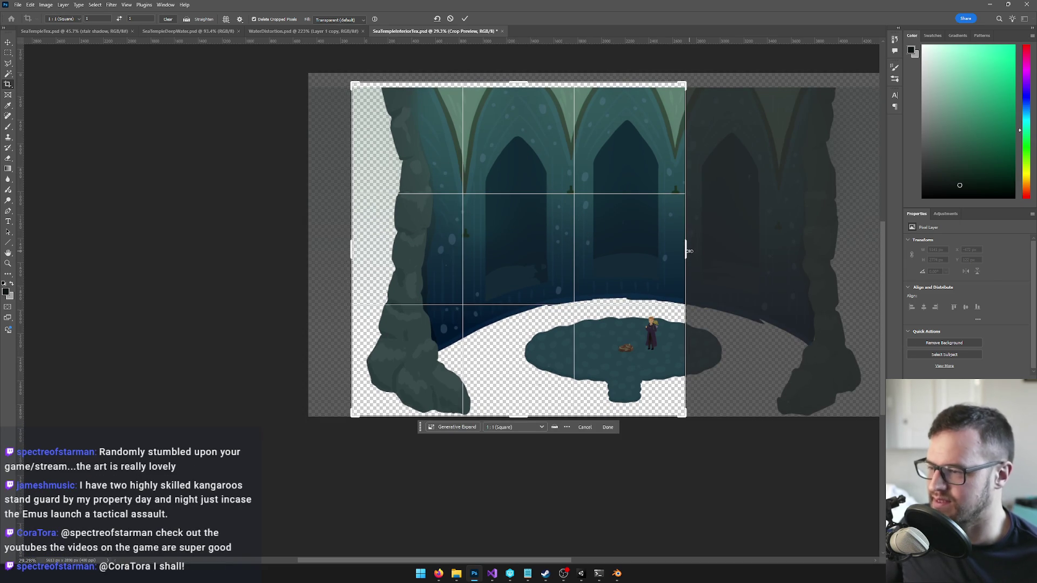
{"action": "left_click_drag", "start_coordinate": [687, 250], "coordinate": [684, 250]}
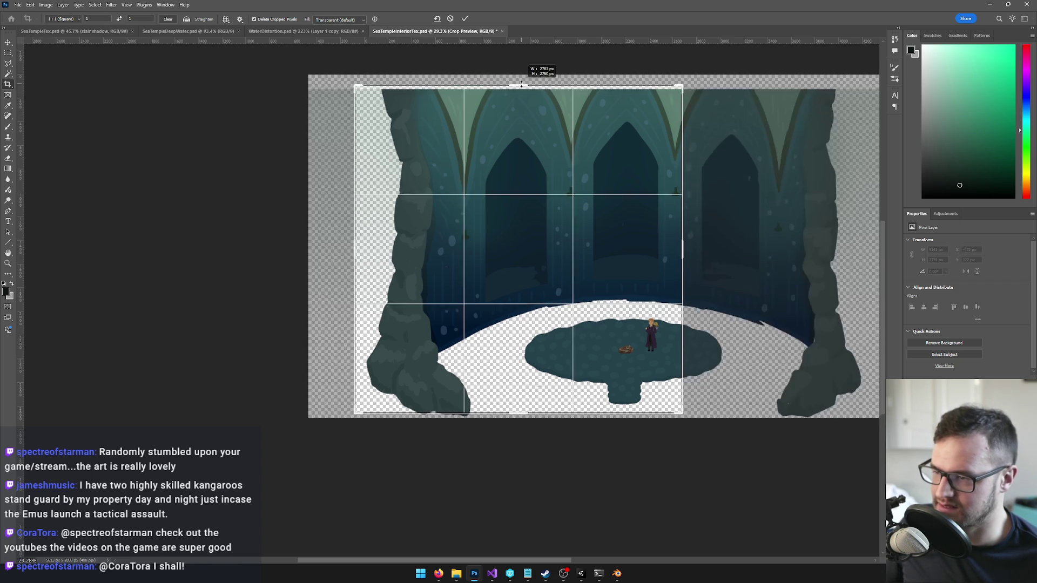
{"action": "left_click_drag", "start_coordinate": [606, 234], "coordinate": [612, 236]}
Step: Pull the crop's left edge out to the left pillar's outer edge, spanning the full height
{"action": "left_click_drag", "start_coordinate": [362, 415], "coordinate": [354, 415]}
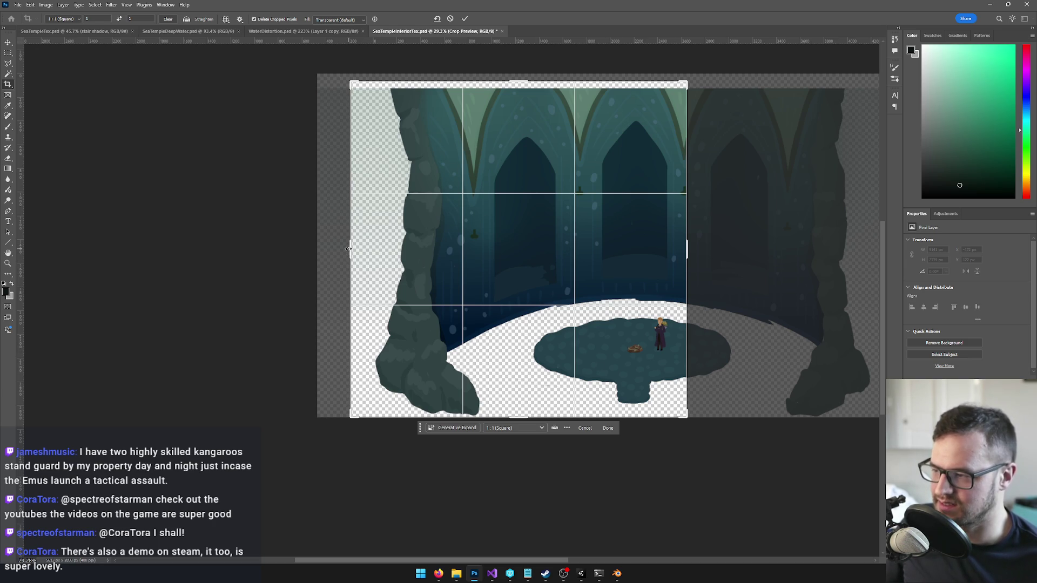
{"action": "left_click_drag", "start_coordinate": [350, 248], "coordinate": [343, 249]}
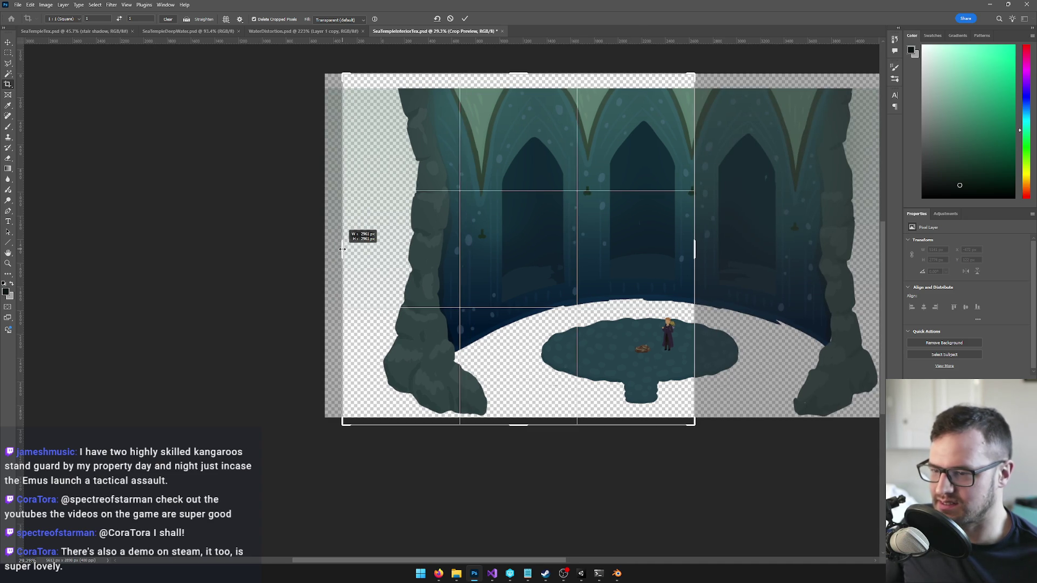
{"action": "left_click_drag", "start_coordinate": [343, 249], "coordinate": [340, 250]}
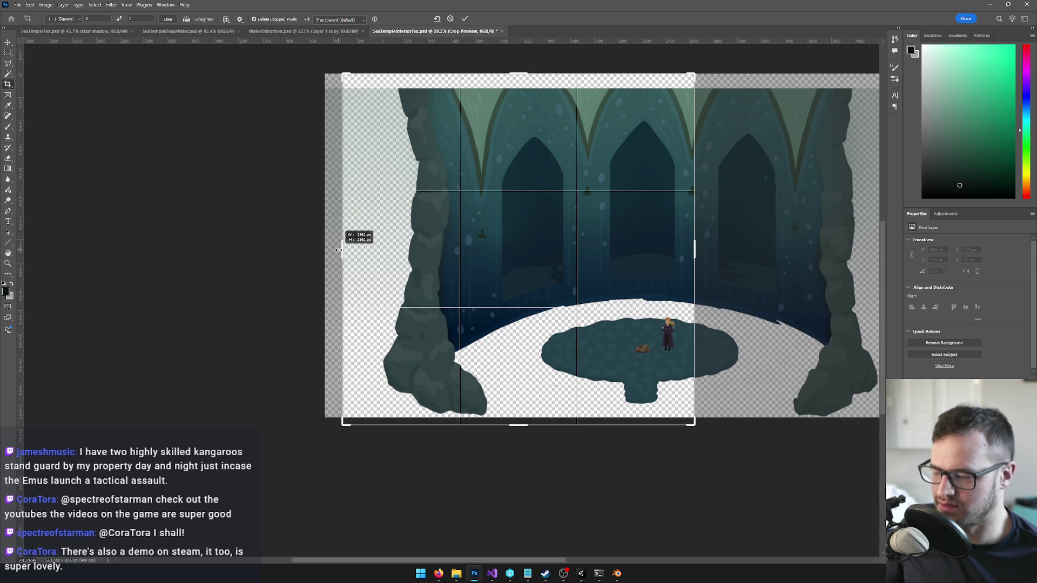
{"action": "left_click_drag", "start_coordinate": [339, 250], "coordinate": [341, 252]}
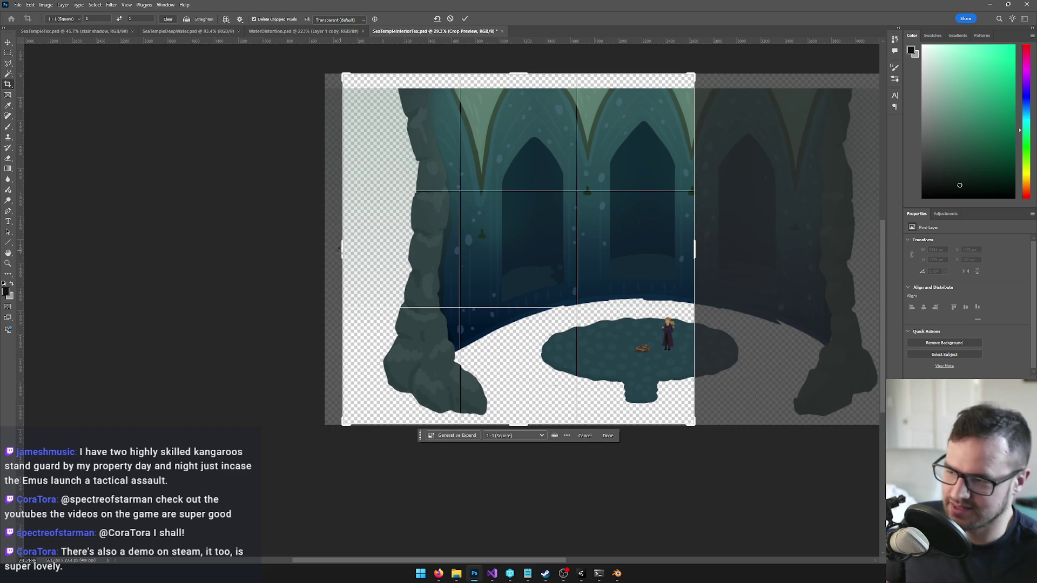
Step: Apply the square crop, then undo it to restore the full wide temple scene
{"action": "key", "text": "Return"}
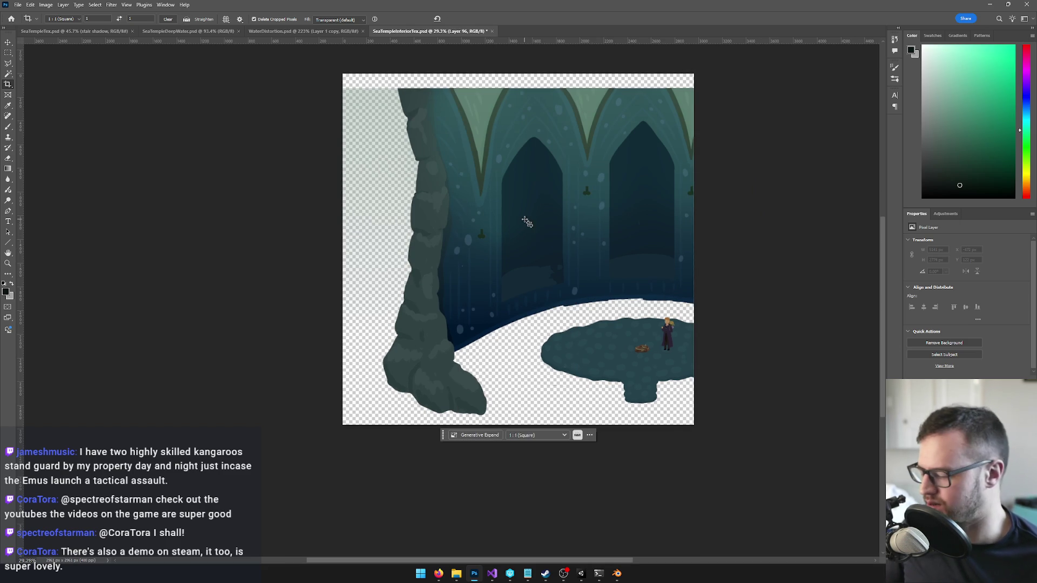
{"action": "key", "text": "ctrl+z"}
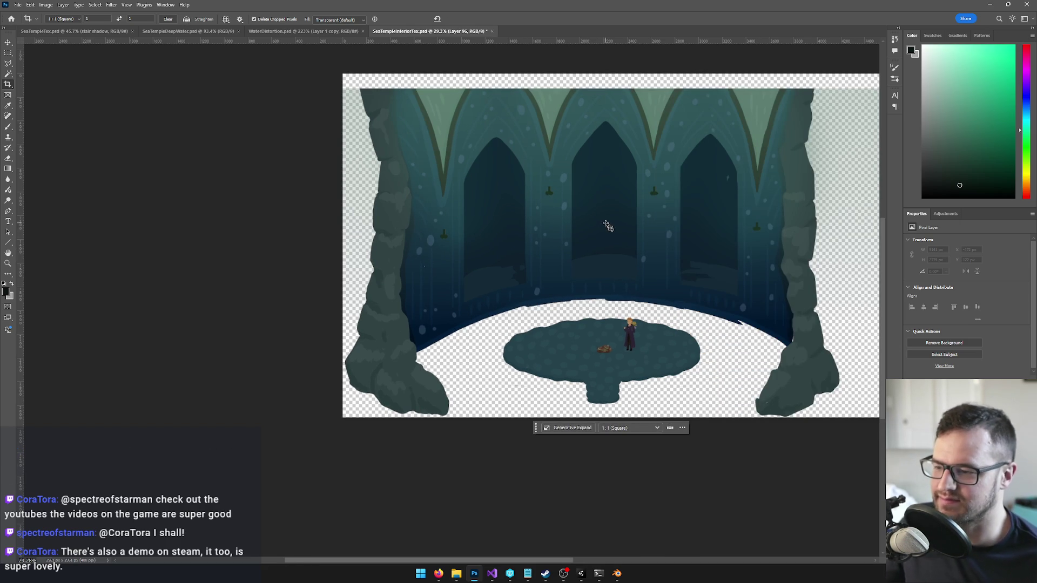
{"action": "scroll", "coordinate": [618, 355], "scroll_direction": "up", "scroll_amount": 3}
{"action": "scroll", "coordinate": [617, 354], "scroll_direction": "up", "scroll_amount": 2}
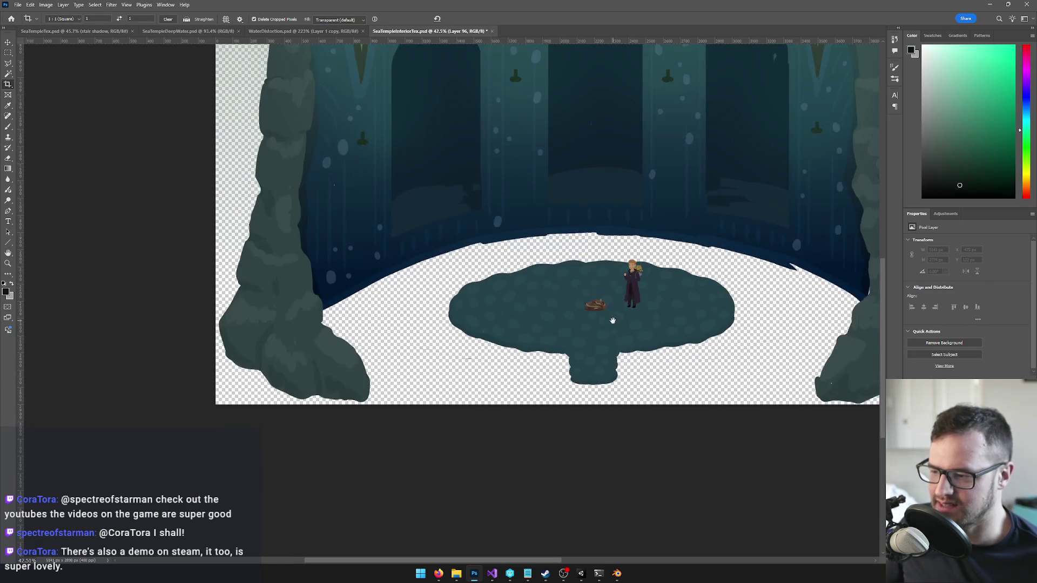
{"action": "key", "text": "v"}
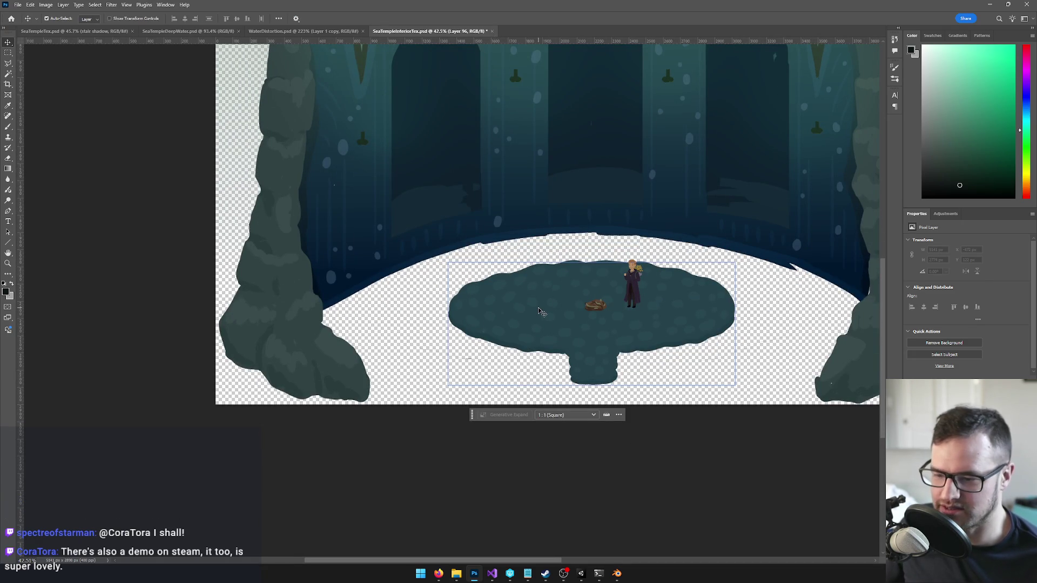
{"action": "left_click", "coordinate": [541, 312]}
{"action": "left_click", "coordinate": [507, 316]}
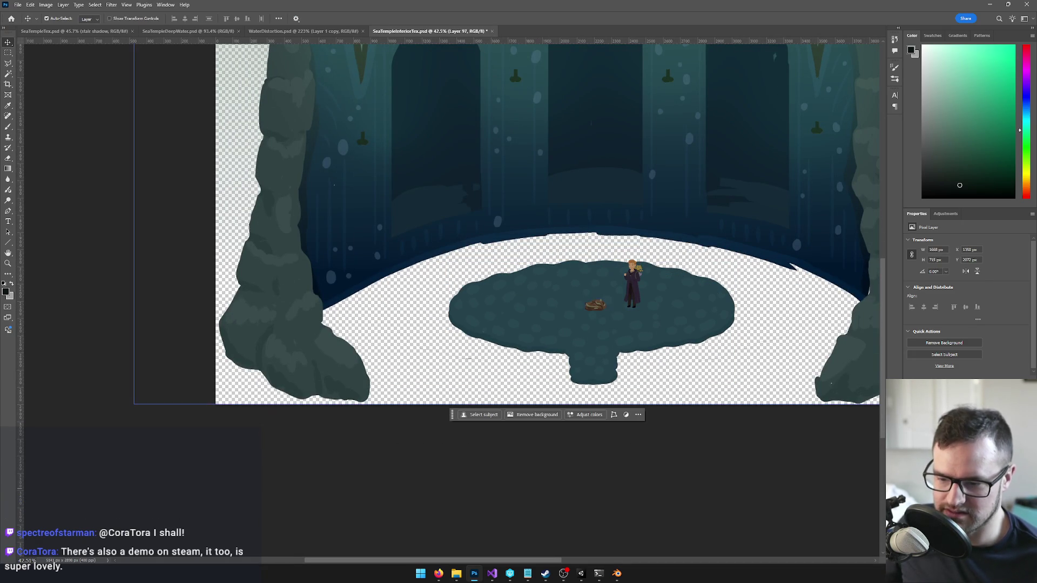
{"action": "key", "text": "ctrl+g"}
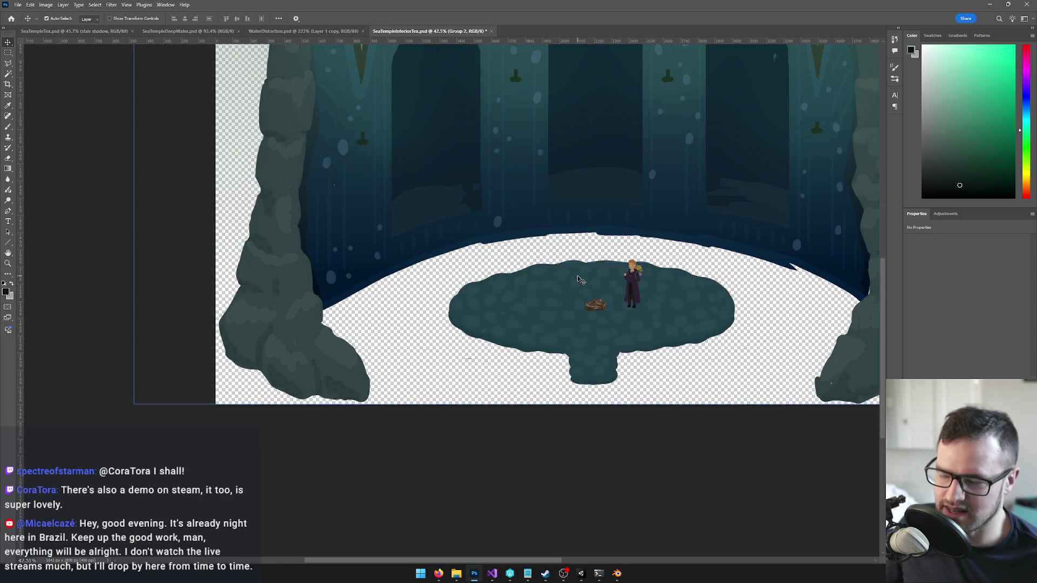
{"action": "left_click", "coordinate": [581, 280]}
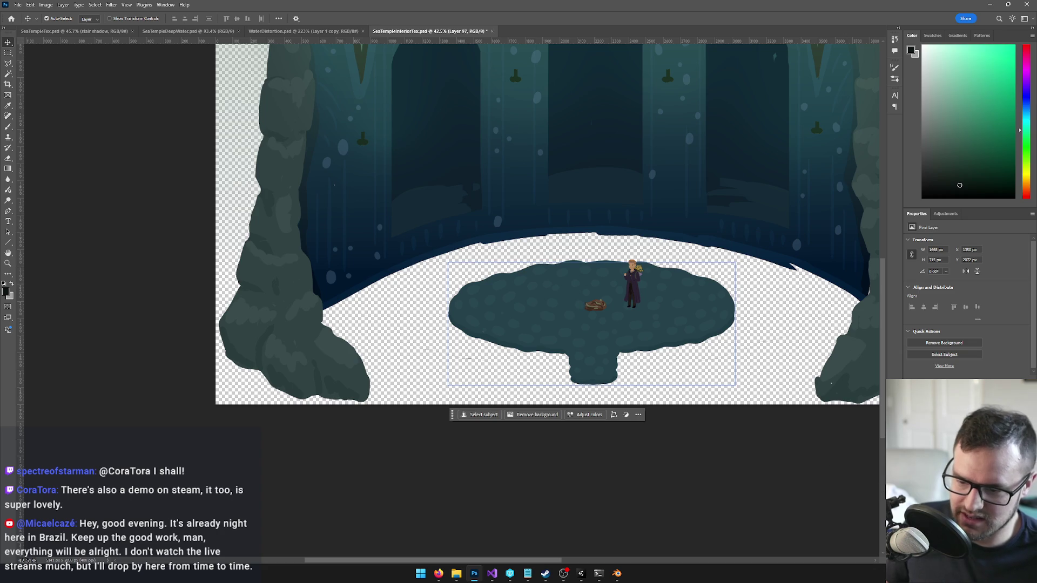
{"action": "key", "text": "ctrl+comma"}
{"action": "key", "text": "ctrl+comma"}
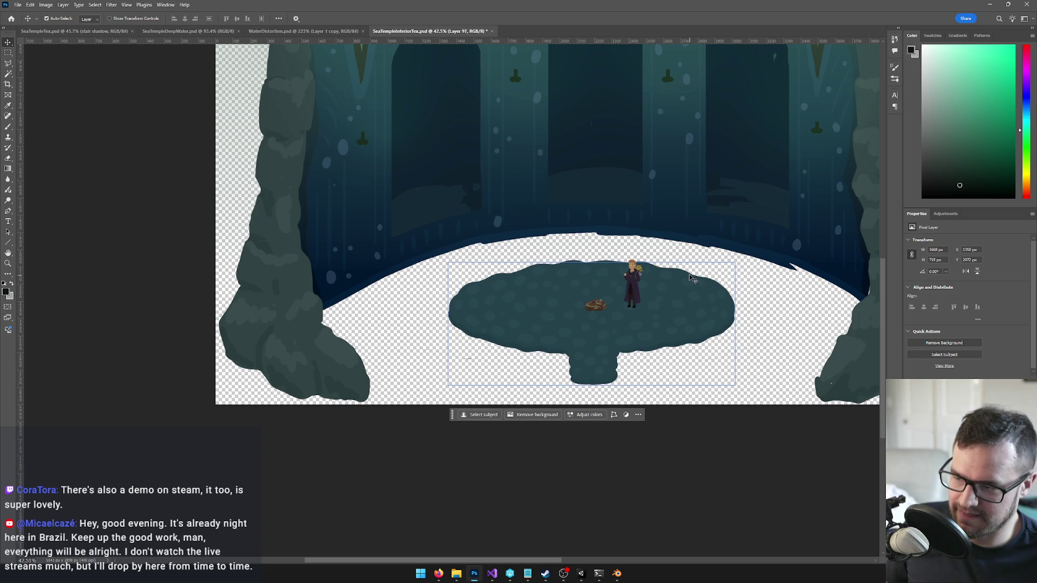
{"action": "key", "text": "ctrl+comma"}
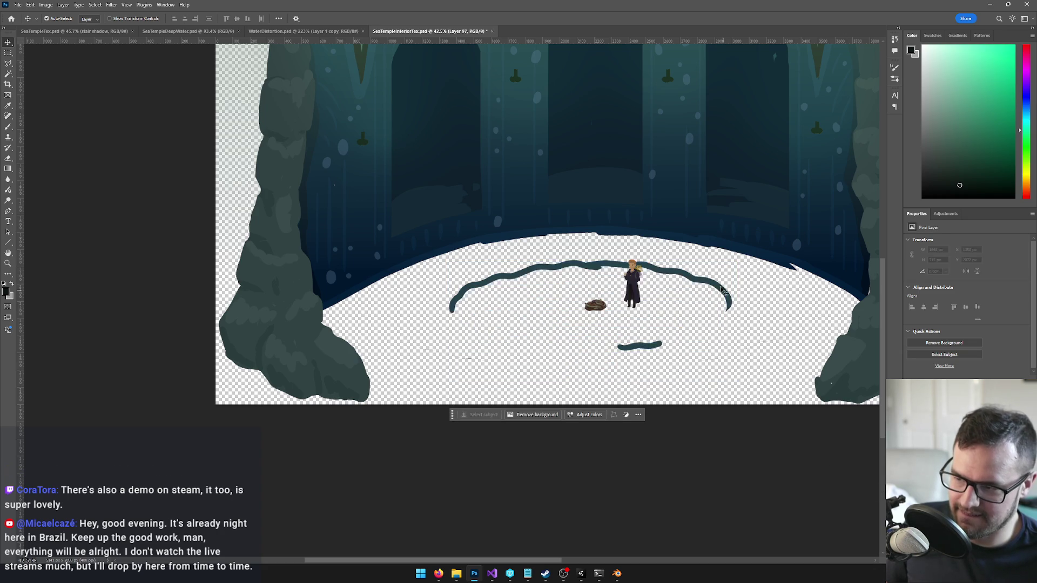
{"action": "key", "text": "alt+bracketleft"}
{"action": "key", "text": "ctrl+comma"}
{"action": "key", "text": "ctrl+comma"}
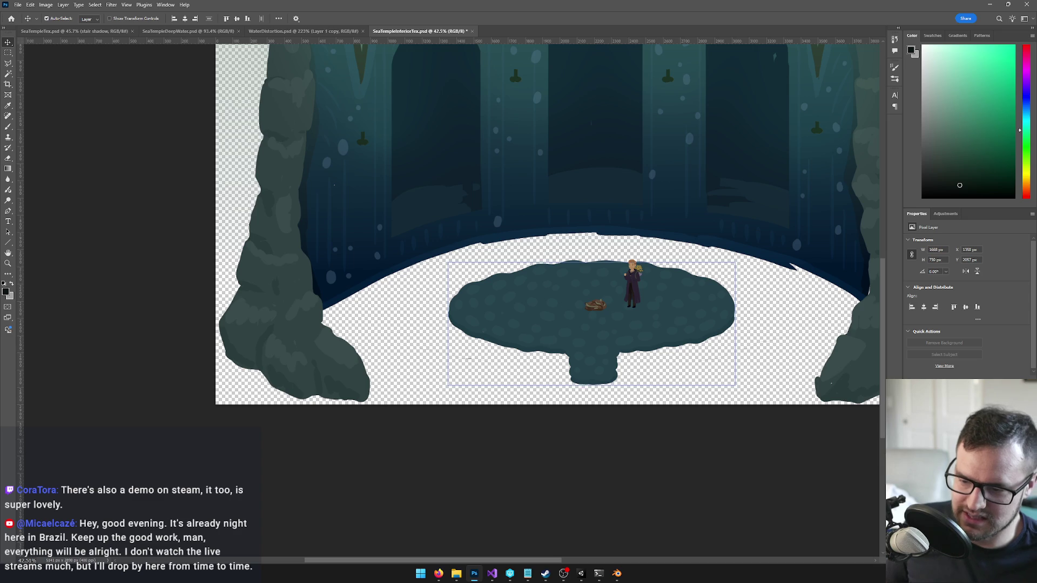
{"action": "key", "text": "alt+bracketright"}
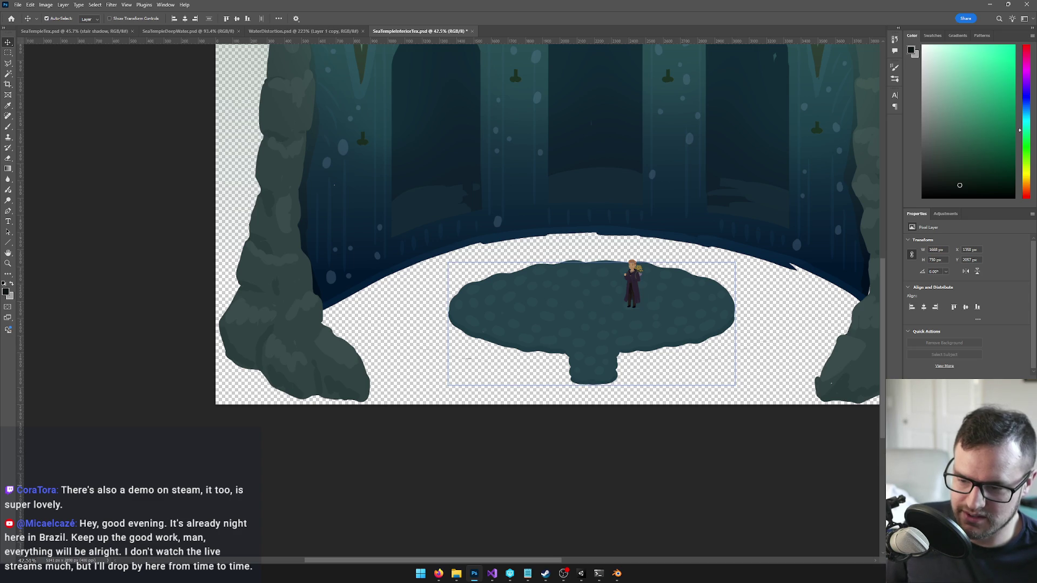
{"action": "key", "text": "alt+bracketright"}
{"action": "key", "text": "alt+bracketright"}
{"action": "key", "text": "alt+bracketleft"}
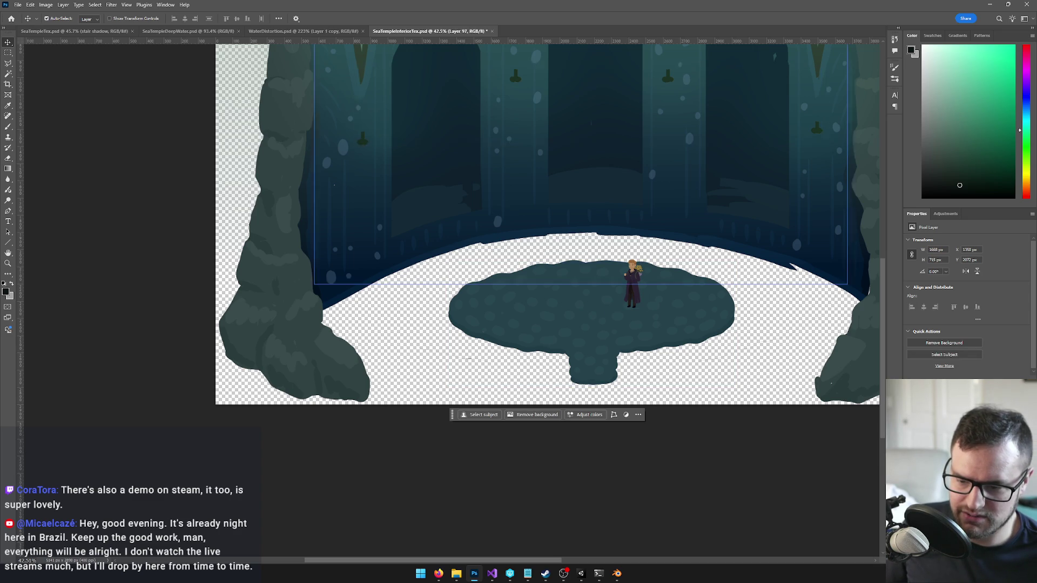
{"action": "key", "text": "alt+bracketleft"}
{"action": "key", "text": "alt+bracketleft"}
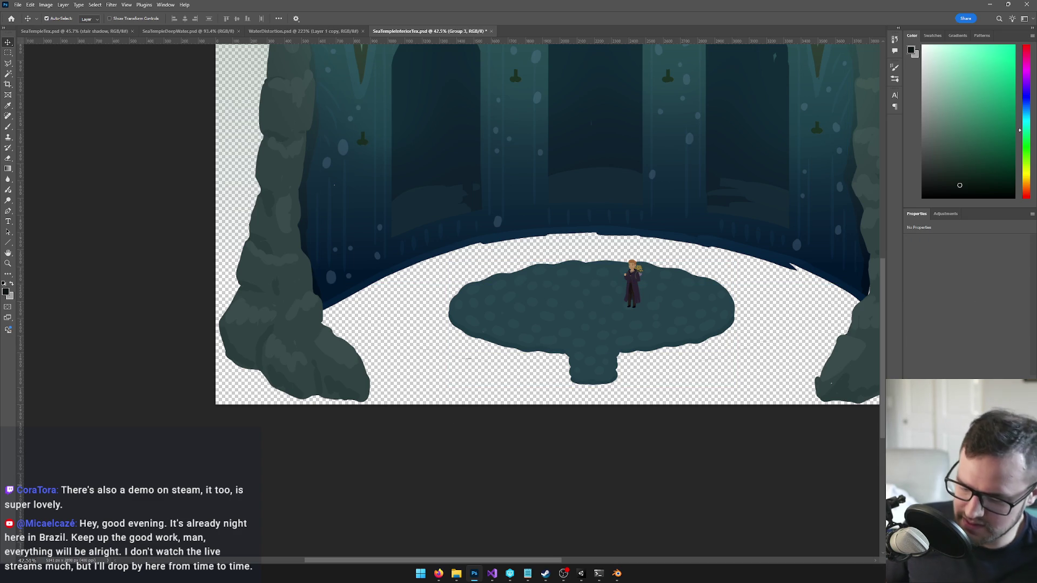
{"action": "key", "text": "alt+bracketleft"}
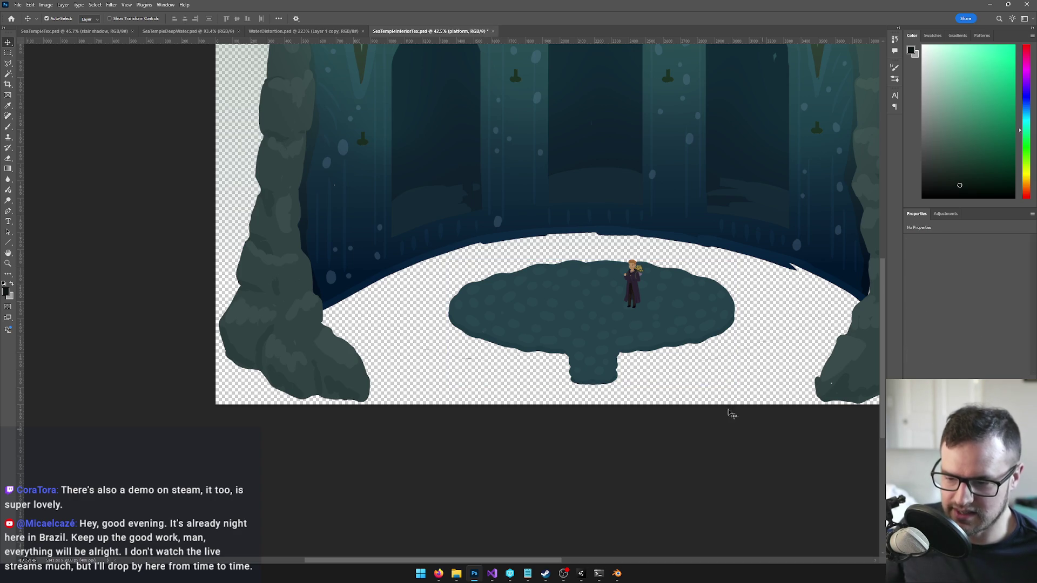
{"action": "left_click_drag", "start_coordinate": [545, 308], "coordinate": [497, 309]}
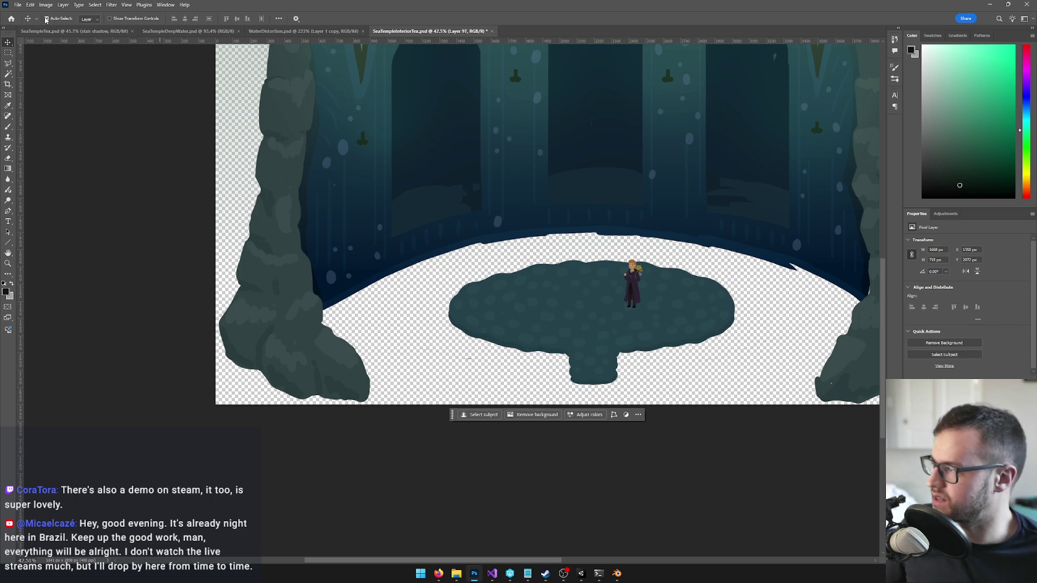
Step: Undo a stray nudge, then shift the round floor platform left and slightly lower
{"action": "left_click_drag", "start_coordinate": [563, 320], "coordinate": [541, 338]}
{"action": "key", "text": "ctrl+z"}
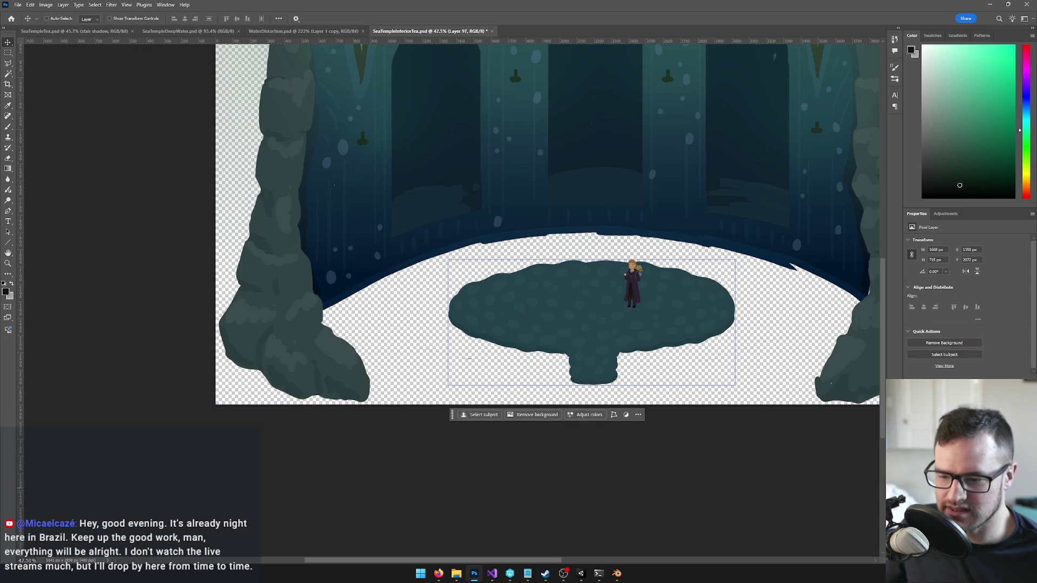
{"action": "left_click_drag", "start_coordinate": [609, 320], "coordinate": [508, 328]}
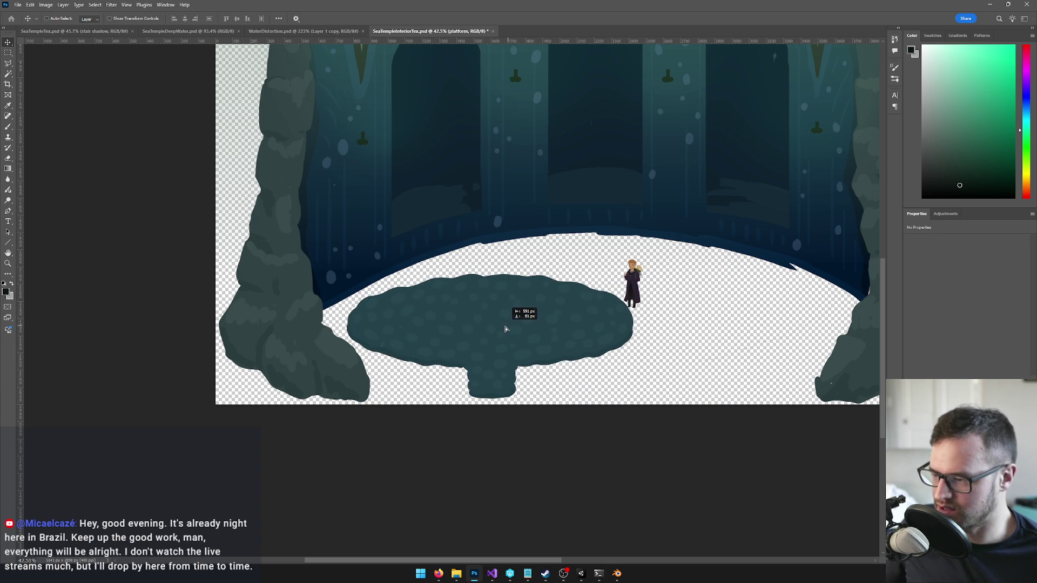
{"action": "left_click_drag", "start_coordinate": [505, 328], "coordinate": [506, 330]}
Step: Select the character figure's layer and then the layer beneath it
{"action": "left_click", "coordinate": [636, 276]}
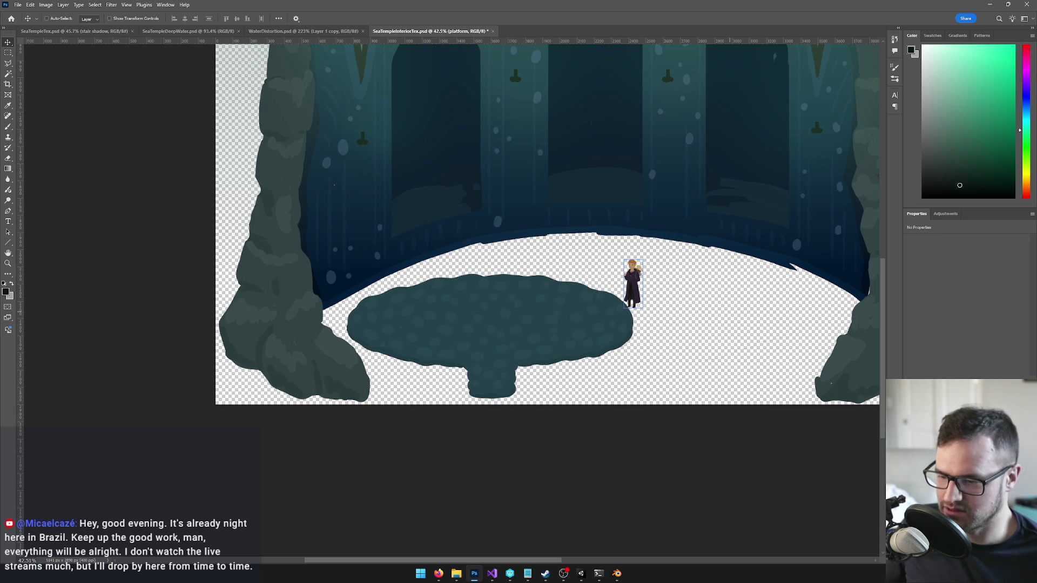
{"action": "left_click", "coordinate": [632, 283]}
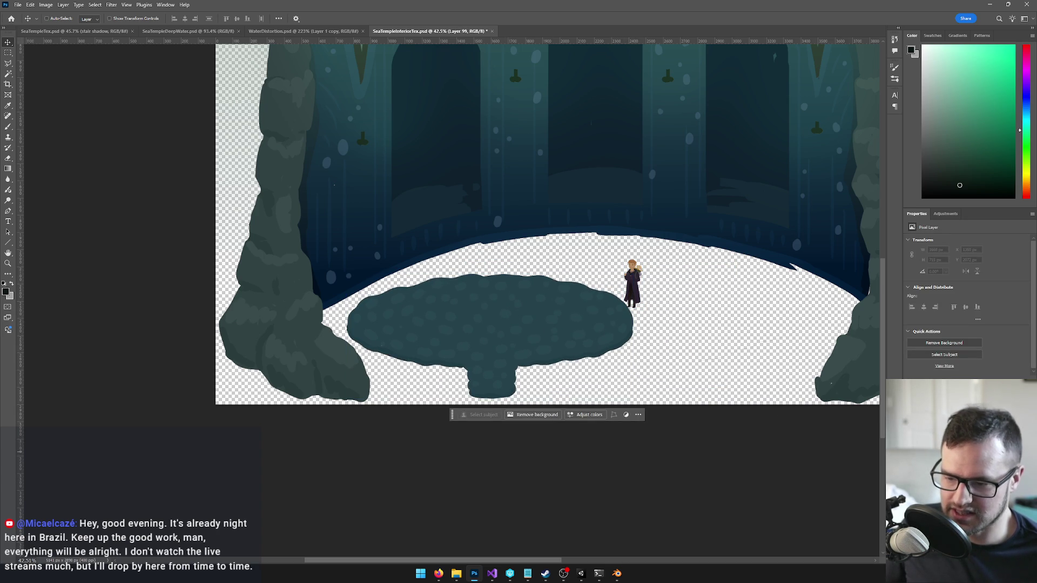
{"action": "left_click", "coordinate": [632, 284]}
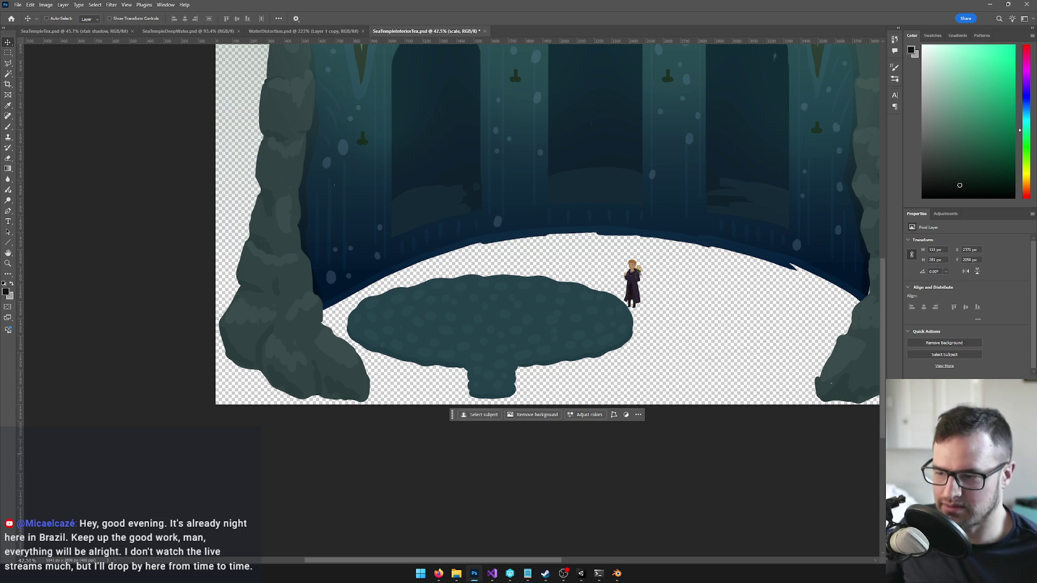
{"action": "scroll", "coordinate": [633, 219], "scroll_direction": "down", "scroll_amount": 4}
{"action": "scroll", "coordinate": [632, 219], "scroll_direction": "down", "scroll_amount": 3}
{"action": "scroll", "coordinate": [633, 218], "scroll_direction": "down", "scroll_amount": 2}
{"action": "scroll", "coordinate": [632, 218], "scroll_direction": "up", "scroll_amount": 1}
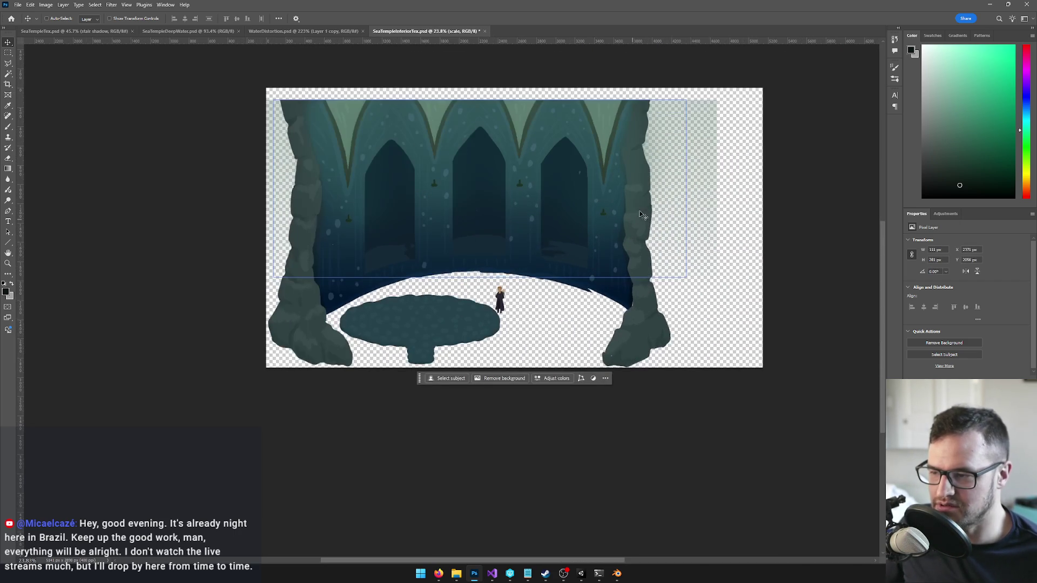
{"action": "scroll", "coordinate": [628, 161], "scroll_direction": "up", "scroll_amount": 1}
{"action": "scroll", "coordinate": [628, 160], "scroll_direction": "down", "scroll_amount": 2}
{"action": "scroll", "coordinate": [583, 187], "scroll_direction": "up", "scroll_amount": 1}
{"action": "scroll", "coordinate": [561, 198], "scroll_direction": "up", "scroll_amount": 1}
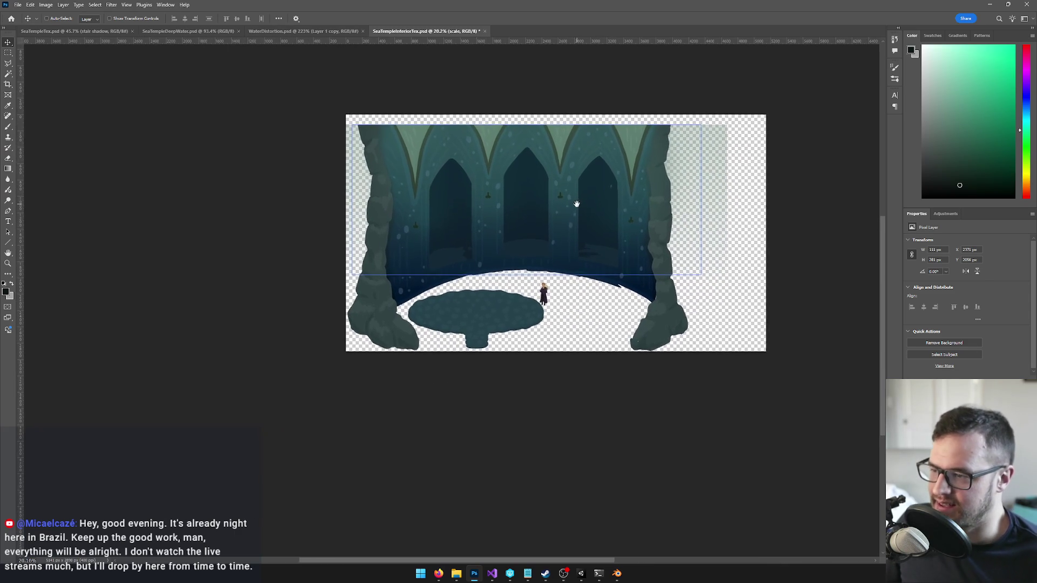
{"action": "scroll", "coordinate": [575, 206], "scroll_direction": "up", "scroll_amount": 2}
{"action": "scroll", "coordinate": [578, 207], "scroll_direction": "up", "scroll_amount": 1}
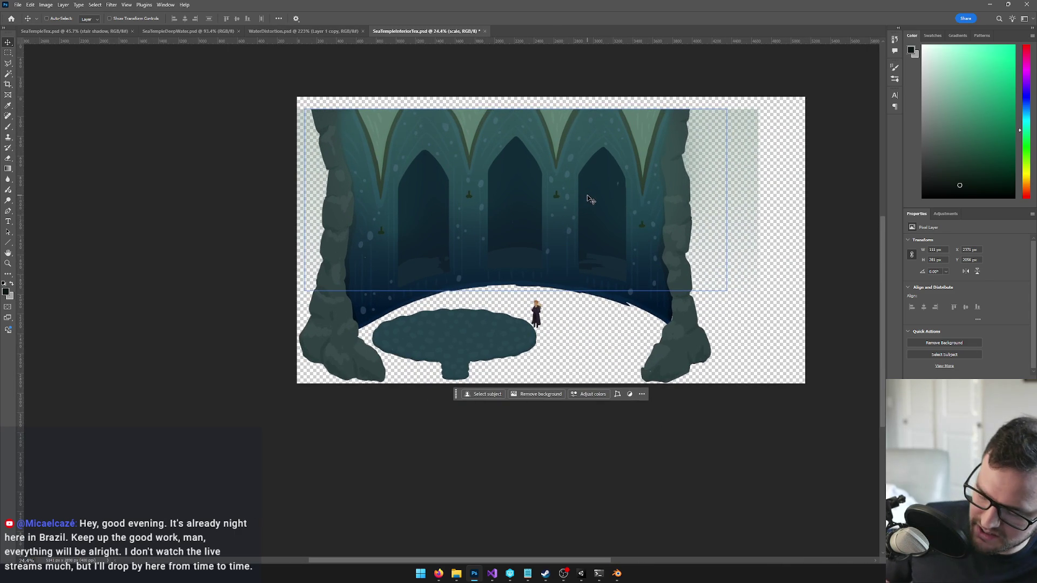
{"action": "key", "text": "m"}
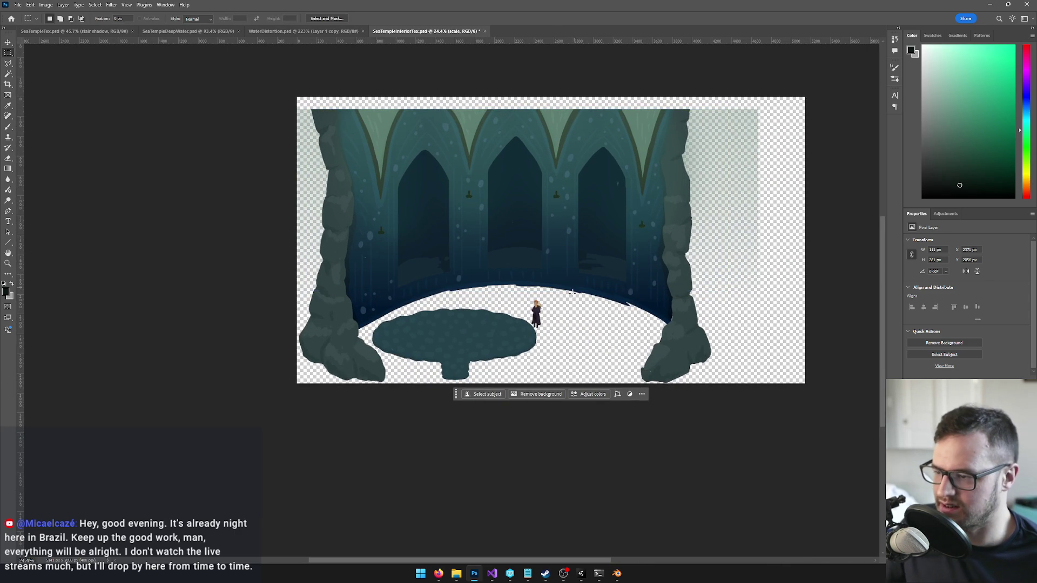
{"action": "left_click_drag", "start_coordinate": [561, 303], "coordinate": [697, 53]}
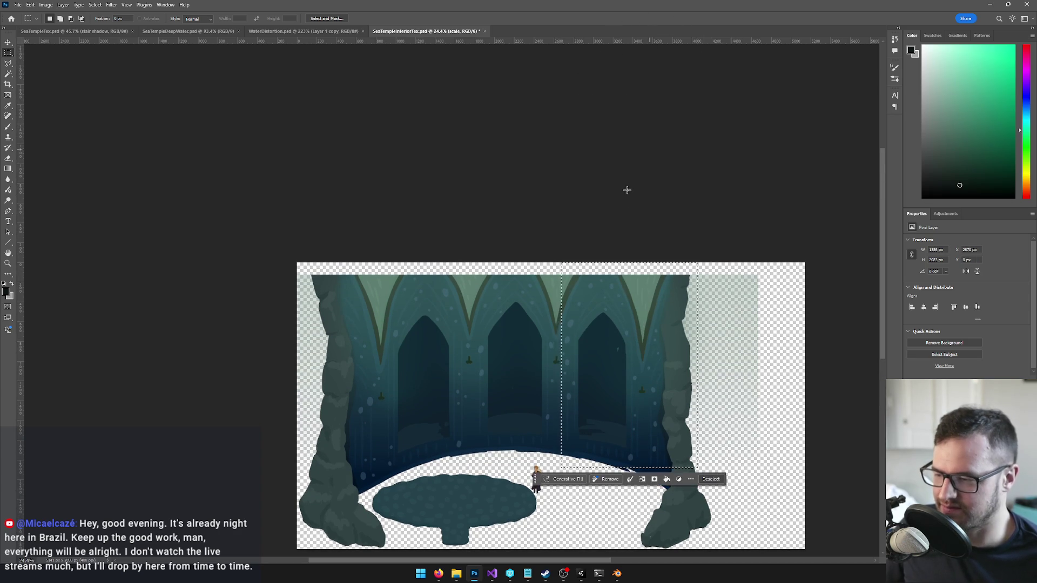
{"action": "key", "text": "ctrl+d"}
{"action": "scroll", "coordinate": [701, 191], "scroll_direction": "up", "scroll_amount": 2}
{"action": "left_click_drag", "start_coordinate": [701, 207], "coordinate": [701, 191]}
{"action": "scroll", "coordinate": [701, 191], "scroll_direction": "down", "scroll_amount": 1}
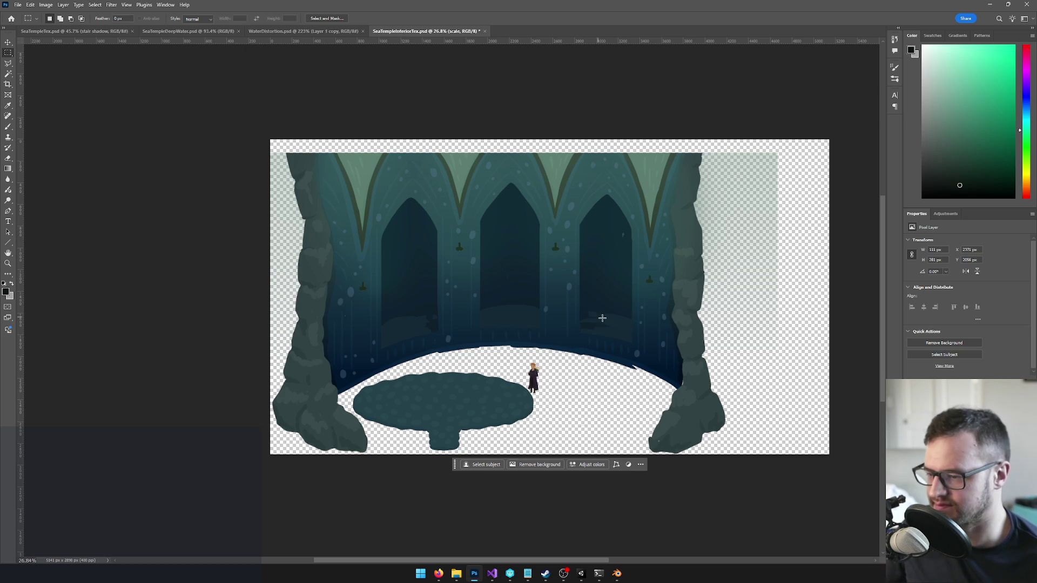
{"action": "scroll", "coordinate": [646, 377], "scroll_direction": "up", "scroll_amount": 2}
{"action": "scroll", "coordinate": [647, 377], "scroll_direction": "up", "scroll_amount": 2}
{"action": "scroll", "coordinate": [647, 377], "scroll_direction": "down", "scroll_amount": 2}
{"action": "scroll", "coordinate": [647, 377], "scroll_direction": "up", "scroll_amount": 1}
{"action": "scroll", "coordinate": [657, 381], "scroll_direction": "down", "scroll_amount": 2}
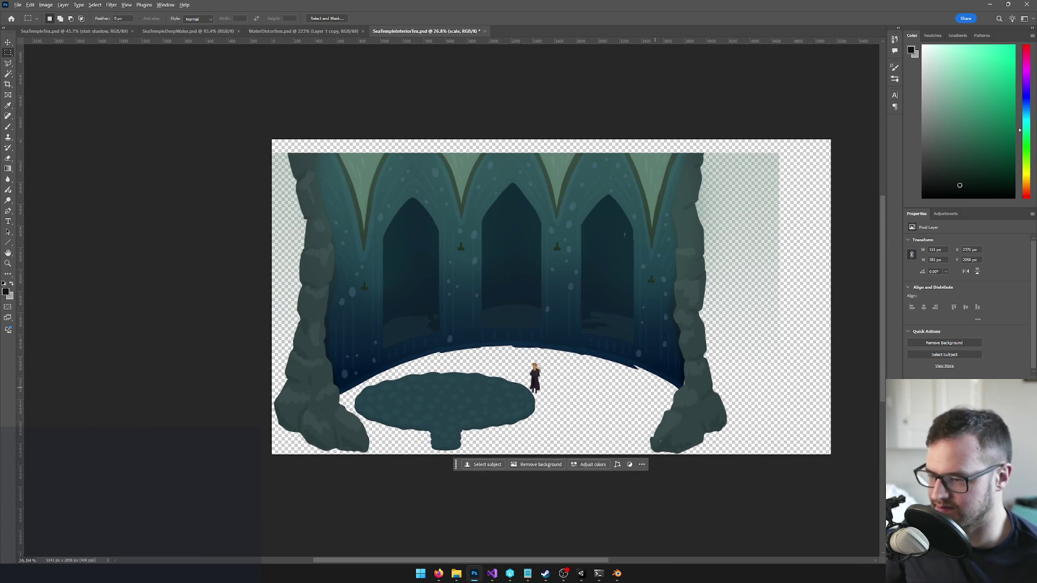
{"action": "scroll", "coordinate": [658, 381], "scroll_direction": "up", "scroll_amount": 2}
{"action": "scroll", "coordinate": [634, 363], "scroll_direction": "up", "scroll_amount": 1}
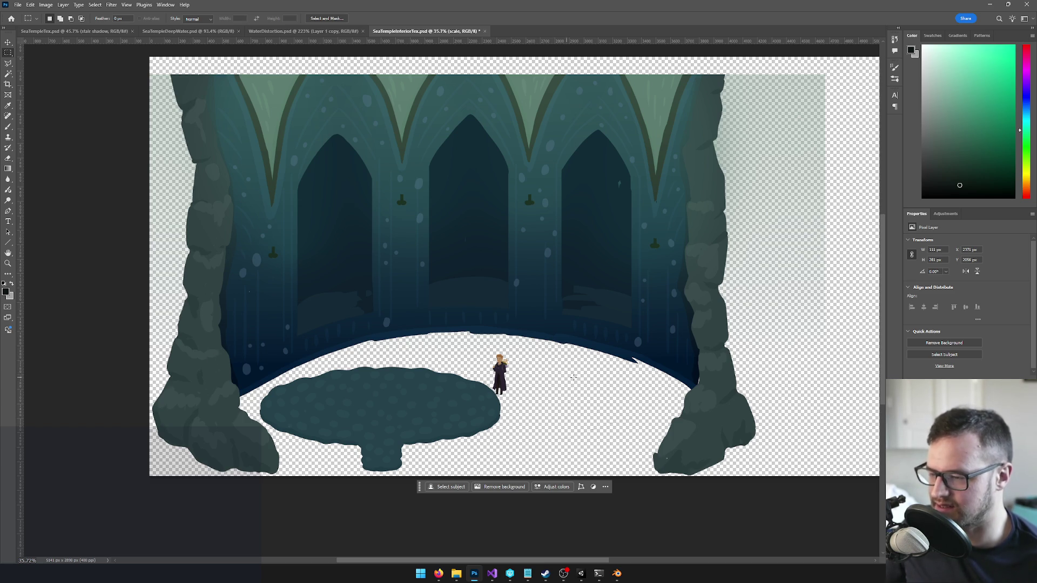
{"action": "scroll", "coordinate": [688, 390], "scroll_direction": "up", "scroll_amount": 1}
{"action": "scroll", "coordinate": [619, 344], "scroll_direction": "down", "scroll_amount": 2}
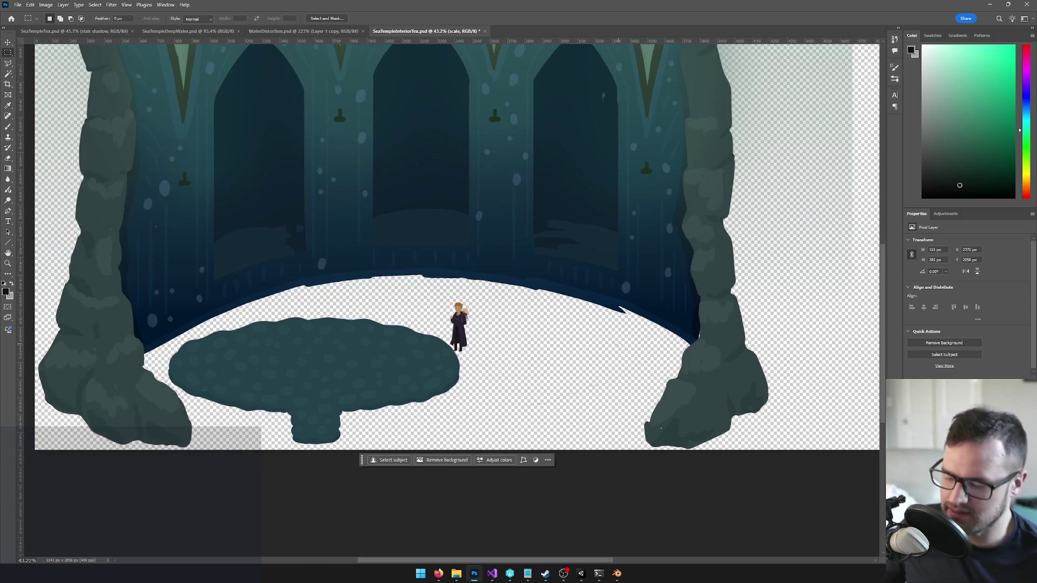
{"action": "key", "text": "l"}
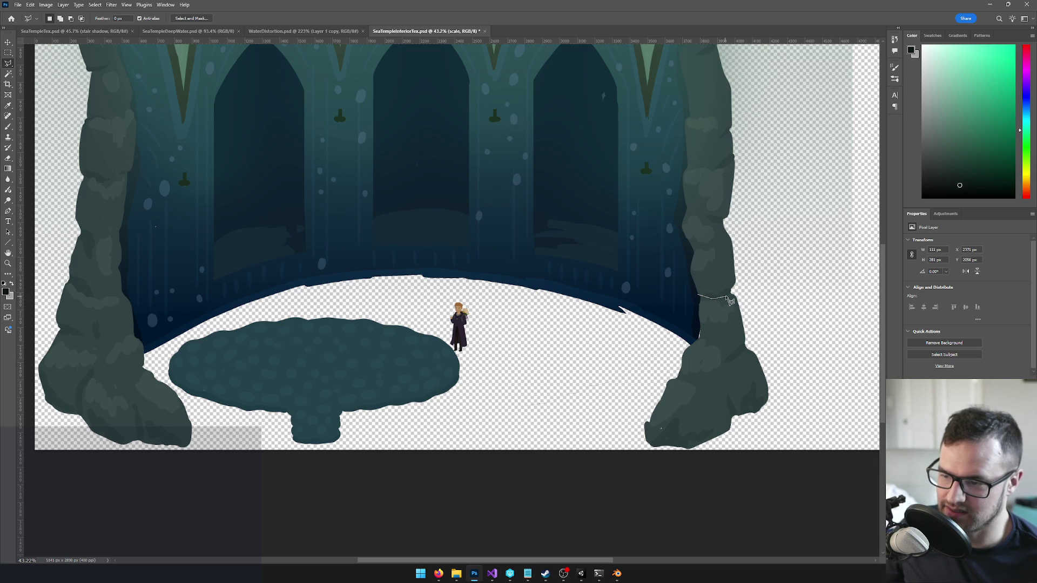
Step: Discard a first rough outline and select the right rock pillar's layer
{"action": "left_click_drag", "start_coordinate": [739, 293], "coordinate": [697, 299]}
{"action": "key", "text": "v"}
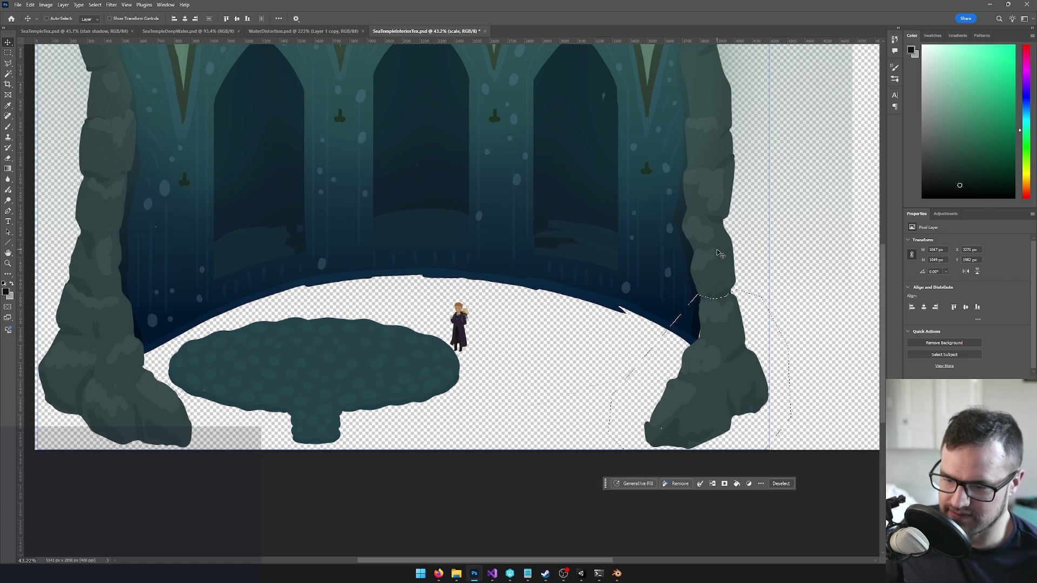
{"action": "key", "text": "ctrl+d"}
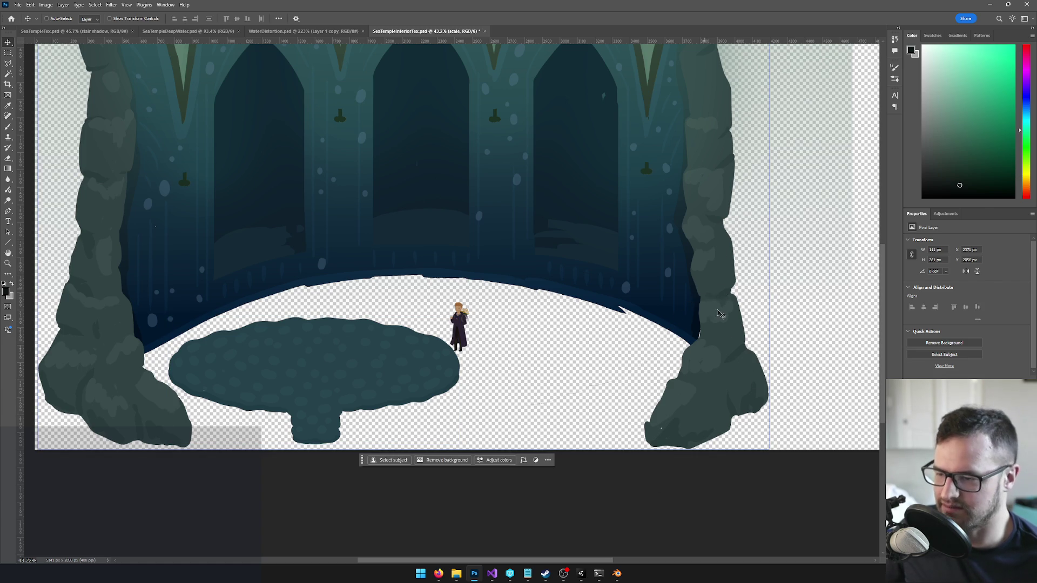
{"action": "left_click", "coordinate": [688, 364]}
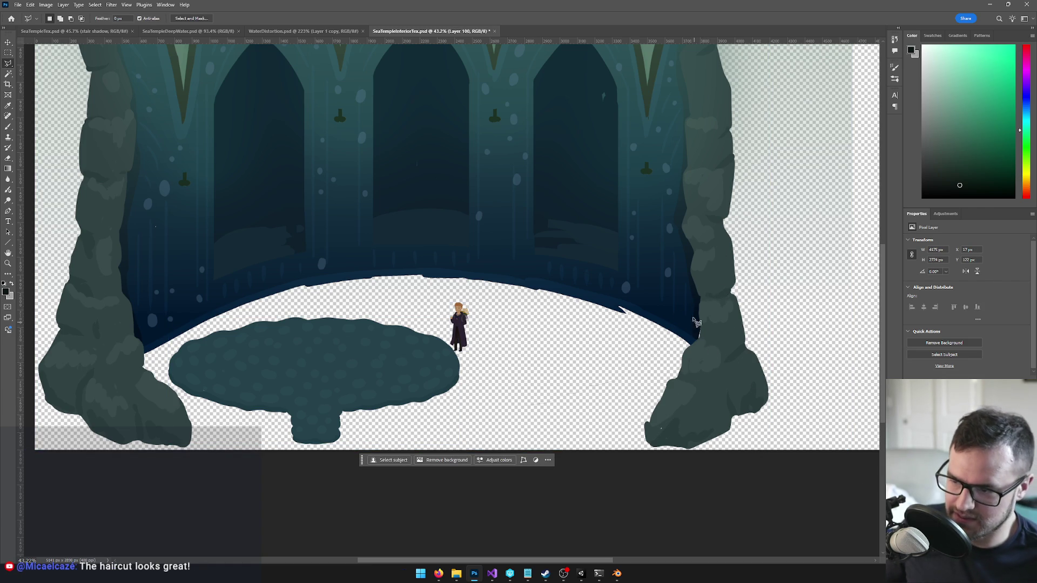
Step: Draw a closed Polygonal Lasso outline around the base of the right rock pillar
{"action": "left_click", "coordinate": [696, 293]}
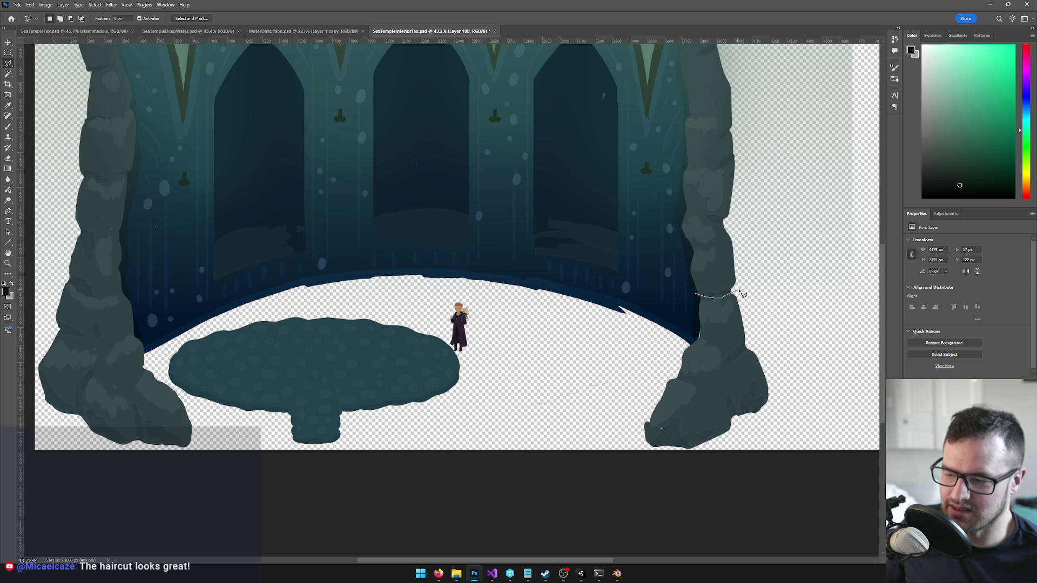
{"action": "left_click", "coordinate": [786, 310]}
{"action": "left_click", "coordinate": [798, 434]}
{"action": "left_click", "coordinate": [728, 469]}
{"action": "left_click", "coordinate": [619, 463]}
{"action": "left_click", "coordinate": [609, 412]}
{"action": "left_click", "coordinate": [648, 353]}
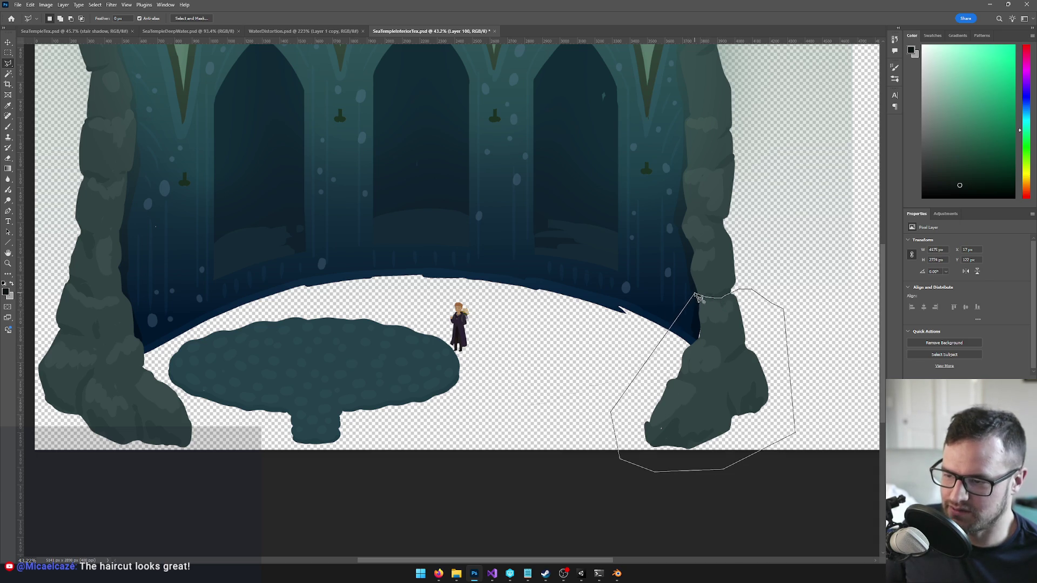
{"action": "left_click", "coordinate": [697, 296]}
Step: Copy the rock base to a new layer and move it mid-floor beside the character
{"action": "key", "text": "ctrl+j"}
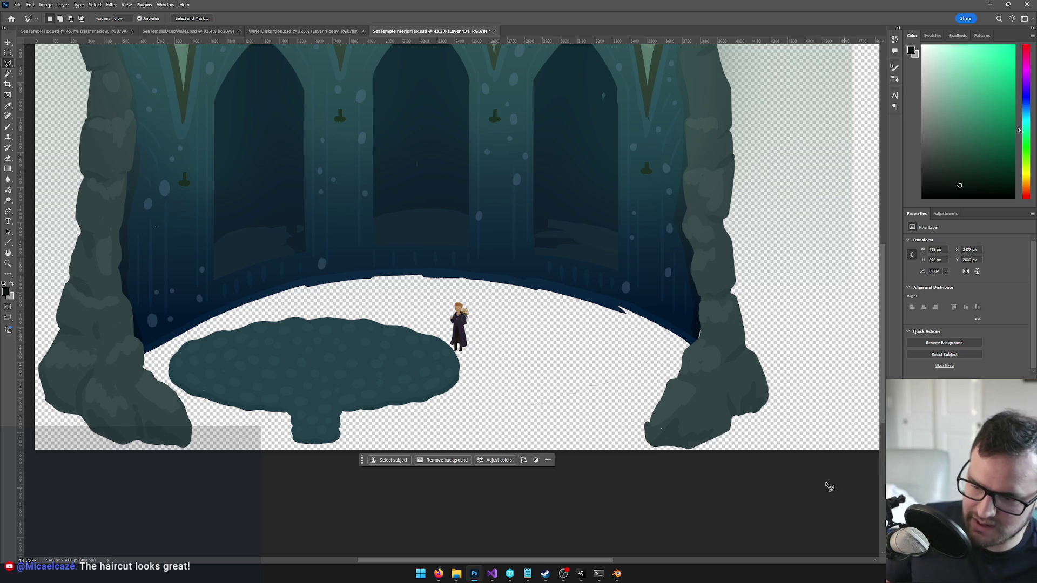
{"action": "key", "text": "v"}
{"action": "left_click_drag", "start_coordinate": [697, 397], "coordinate": [537, 400]}
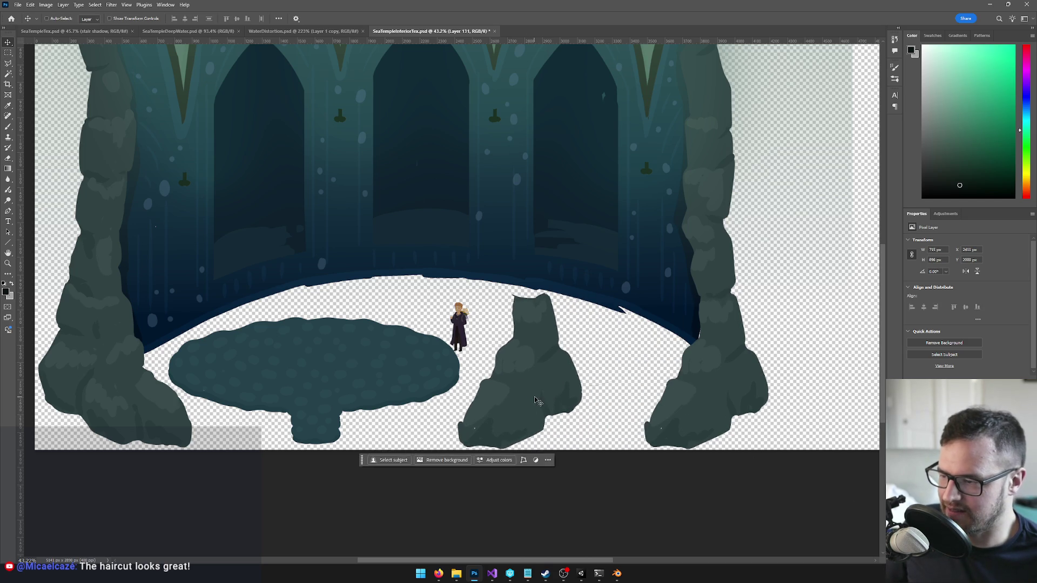
{"action": "scroll", "coordinate": [537, 400], "scroll_direction": "down", "scroll_amount": 3}
{"action": "scroll", "coordinate": [202, 300], "scroll_direction": "up", "scroll_amount": 3}
{"action": "scroll", "coordinate": [202, 300], "scroll_direction": "down", "scroll_amount": 2}
{"action": "left_click", "coordinate": [339, 369]}
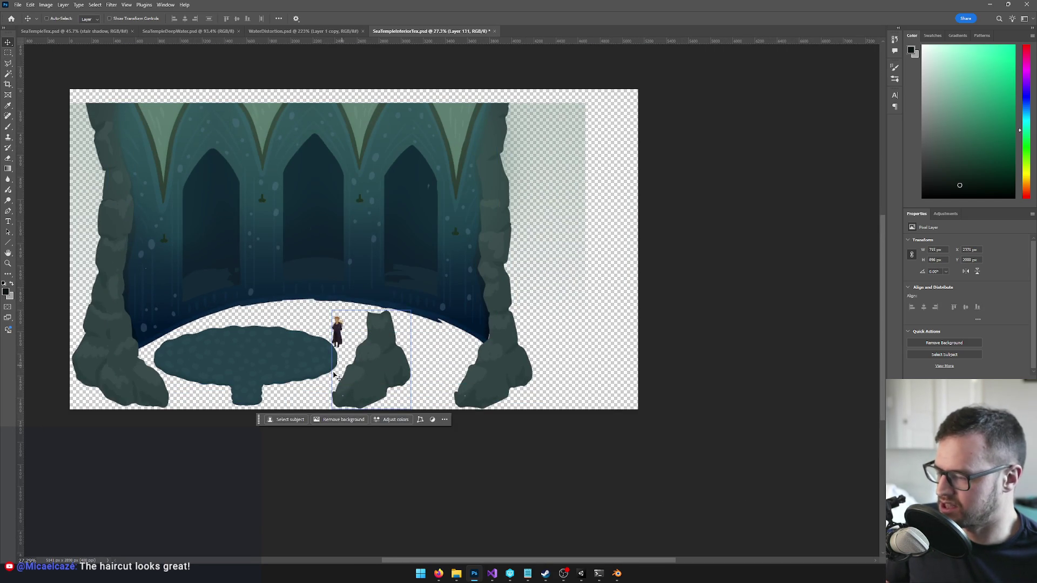
{"action": "scroll", "coordinate": [339, 368], "scroll_direction": "up", "scroll_amount": 3}
{"action": "scroll", "coordinate": [360, 293], "scroll_direction": "up", "scroll_amount": 3}
Step: Shrink the Eraser brush twice to touch up the copied rock
{"action": "key", "text": "e"}
{"action": "key", "text": "bracketleft"}
{"action": "key", "text": "bracketleft"}
{"action": "key", "text": "bracketleft"}
{"action": "key", "text": "bracketleft"}
{"action": "key", "text": "bracketleft"}
{"action": "key", "text": "bracketleft"}
{"action": "key", "text": "bracketleft"}
{"action": "key", "text": "bracketleft"}
{"action": "key", "text": "bracketleft"}
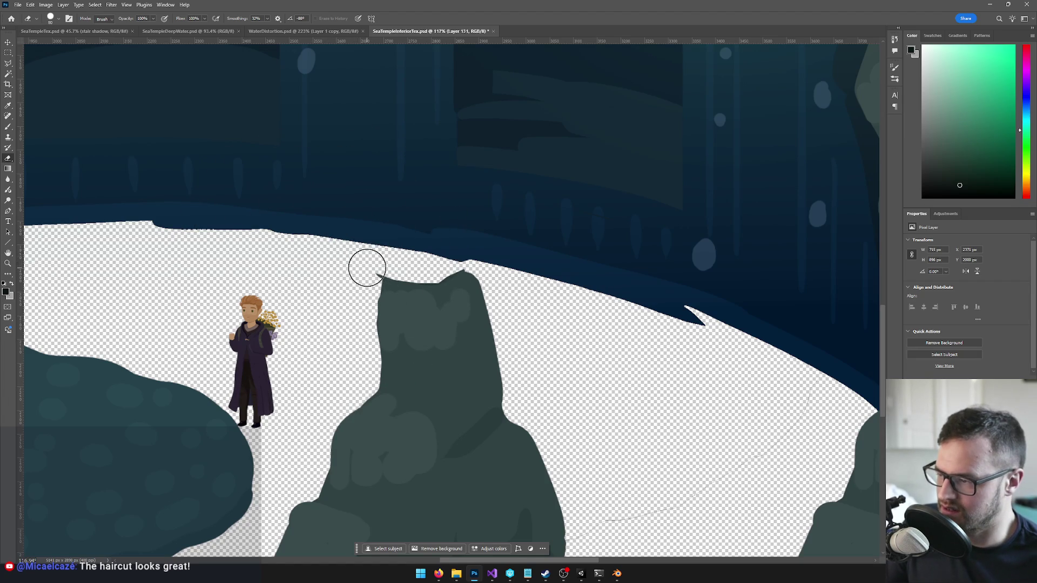
{"action": "key", "text": "bracketleft"}
{"action": "key", "text": "bracketleft"}
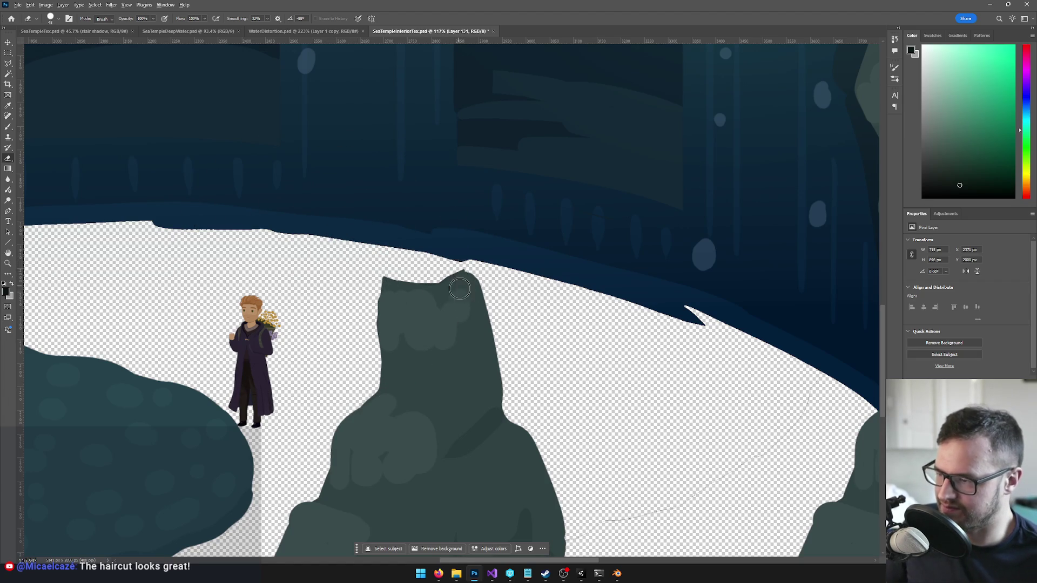
{"action": "scroll", "coordinate": [460, 289], "scroll_direction": "down", "scroll_amount": 5}
{"action": "scroll", "coordinate": [567, 308], "scroll_direction": "down", "scroll_amount": 3}
{"action": "key", "text": "v"}
{"action": "scroll", "coordinate": [658, 297], "scroll_direction": "down", "scroll_amount": 4}
{"action": "scroll", "coordinate": [658, 276], "scroll_direction": "down", "scroll_amount": 1}
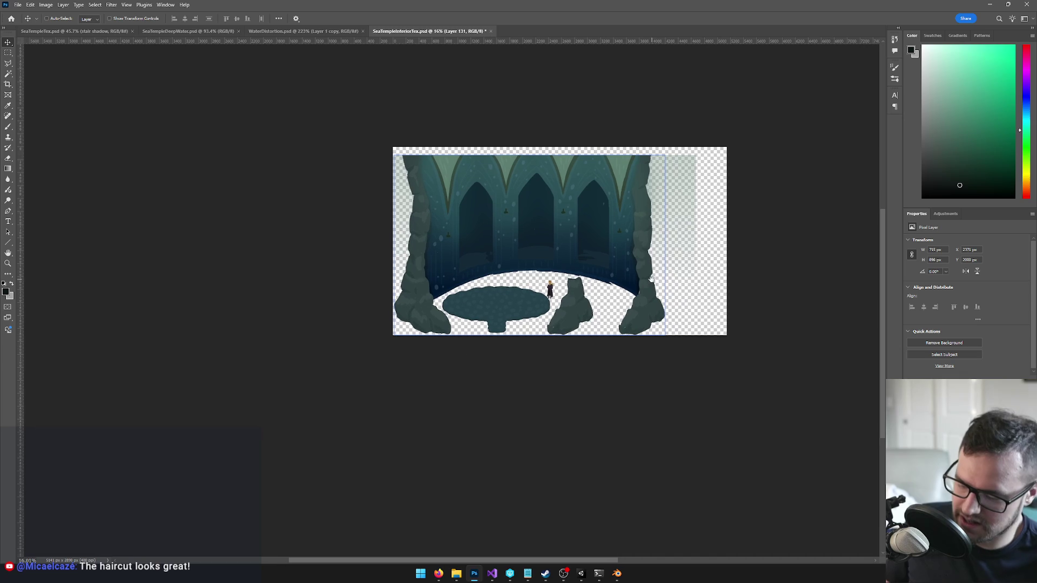
Step: Marquee-select the right part of the canvas and delete the original right rock pillar
{"action": "key", "text": "m"}
{"action": "left_click_drag", "start_coordinate": [686, 130], "coordinate": [616, 374]}
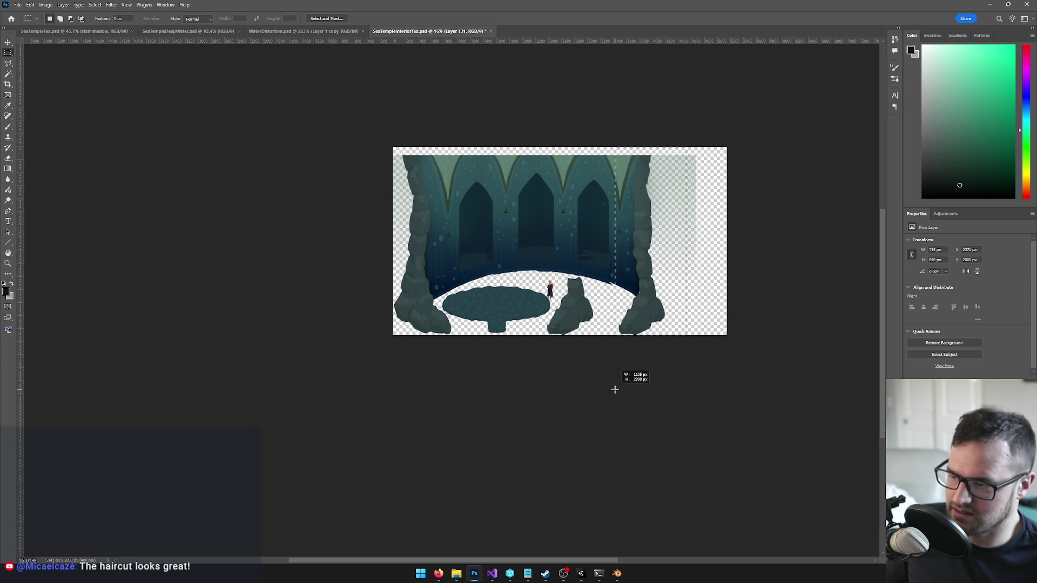
{"action": "scroll", "coordinate": [862, 425], "scroll_direction": "down", "scroll_amount": 1}
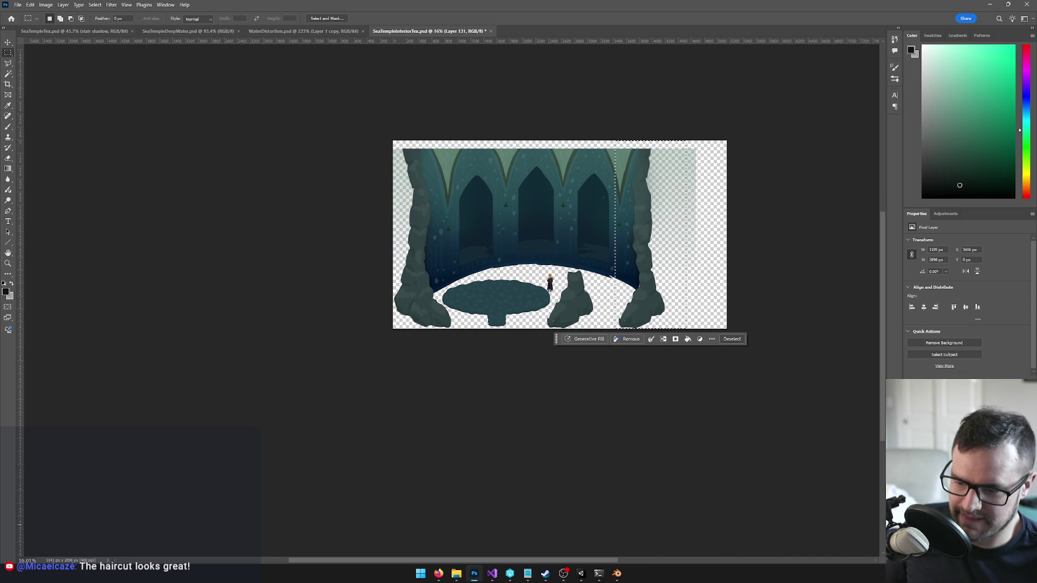
{"action": "key", "text": "Delete"}
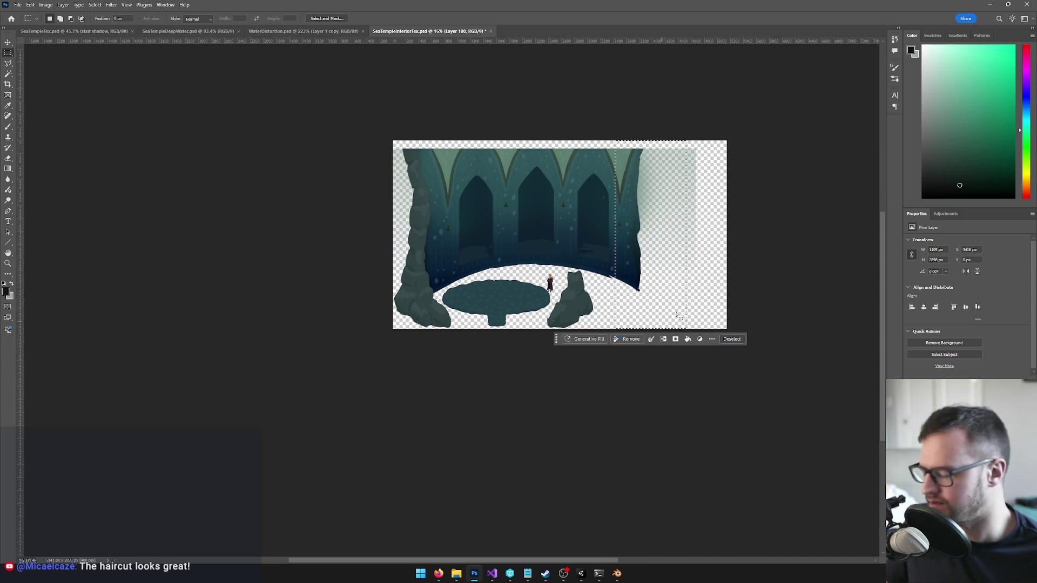
{"action": "key", "text": "ctrl+d"}
{"action": "scroll", "coordinate": [627, 214], "scroll_direction": "up", "scroll_amount": 1}
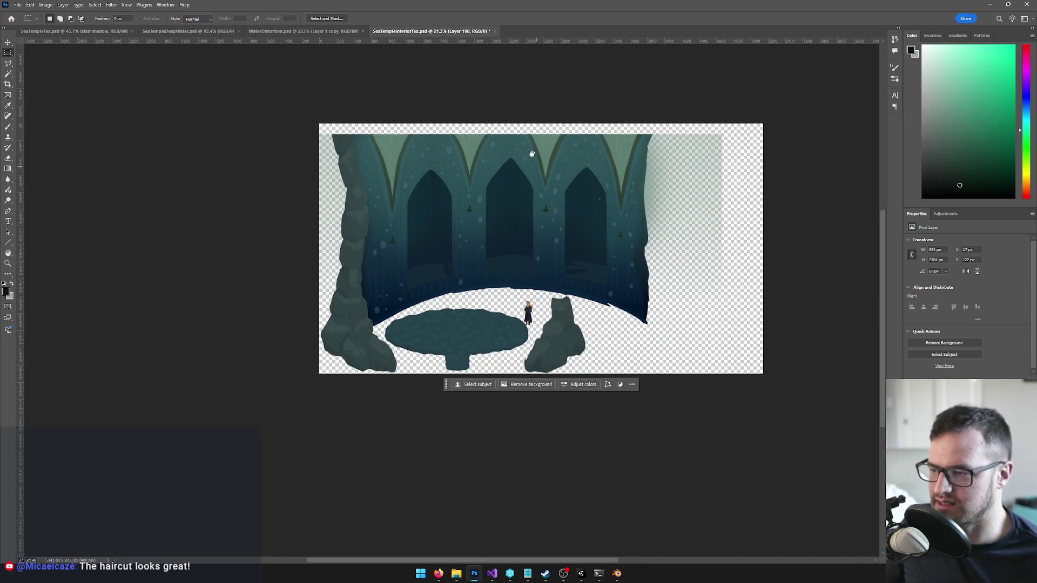
{"action": "scroll", "coordinate": [572, 153], "scroll_direction": "up", "scroll_amount": 1}
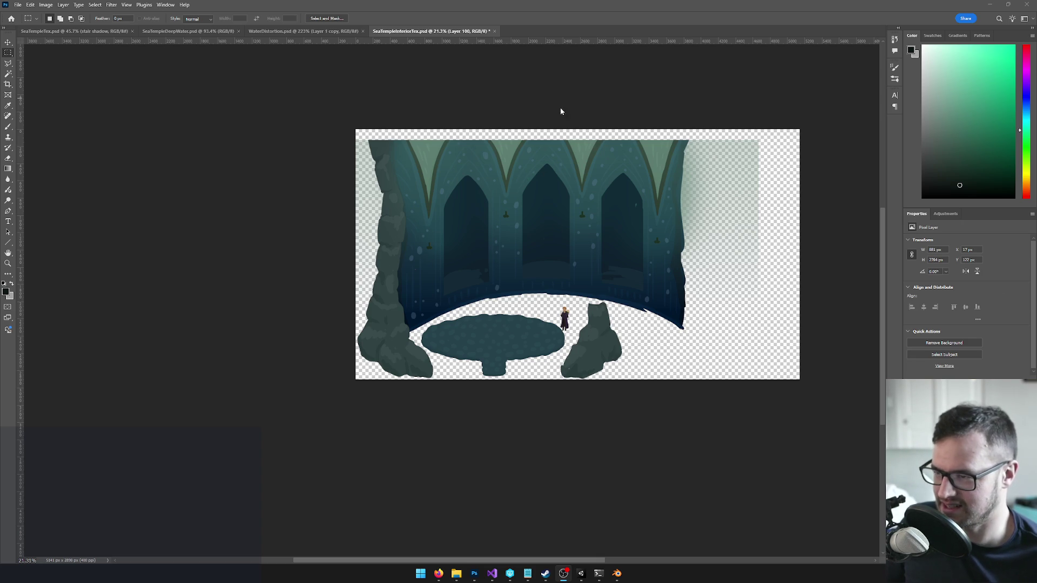
{"action": "key", "text": "c"}
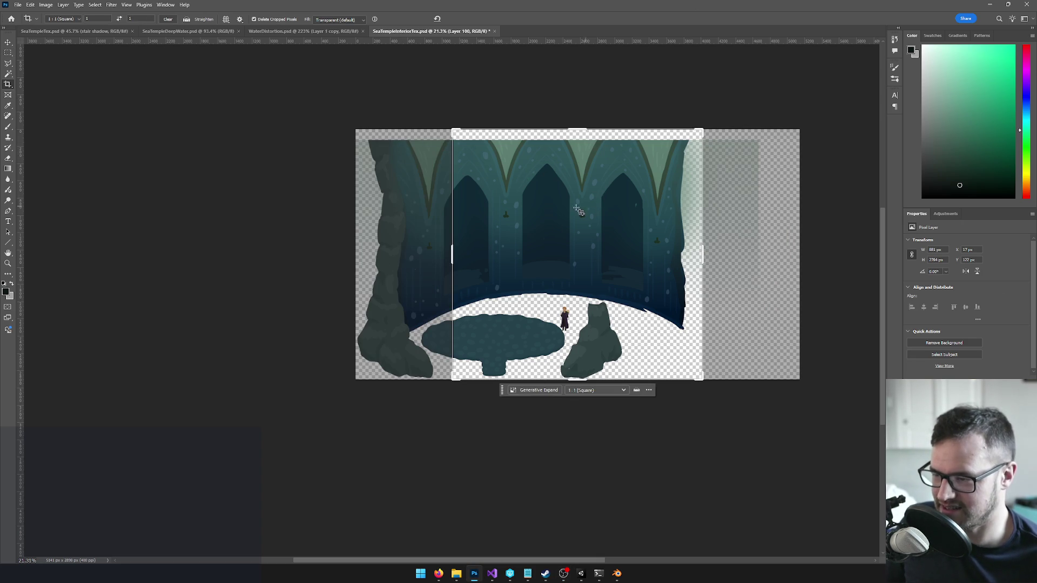
{"action": "left_click_drag", "start_coordinate": [452, 253], "coordinate": [404, 251]}
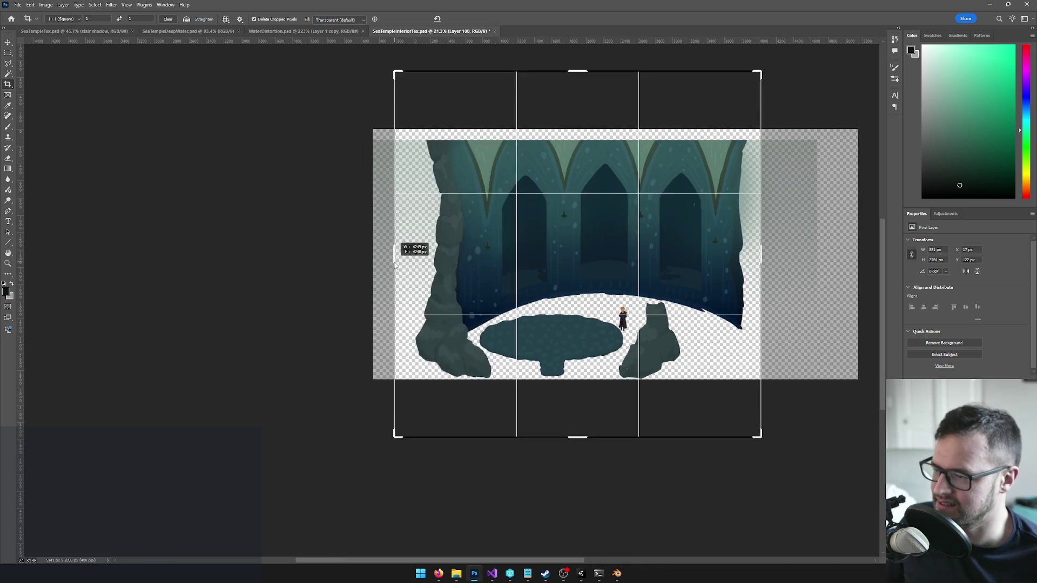
{"action": "left_click_drag", "start_coordinate": [751, 257], "coordinate": [698, 268]}
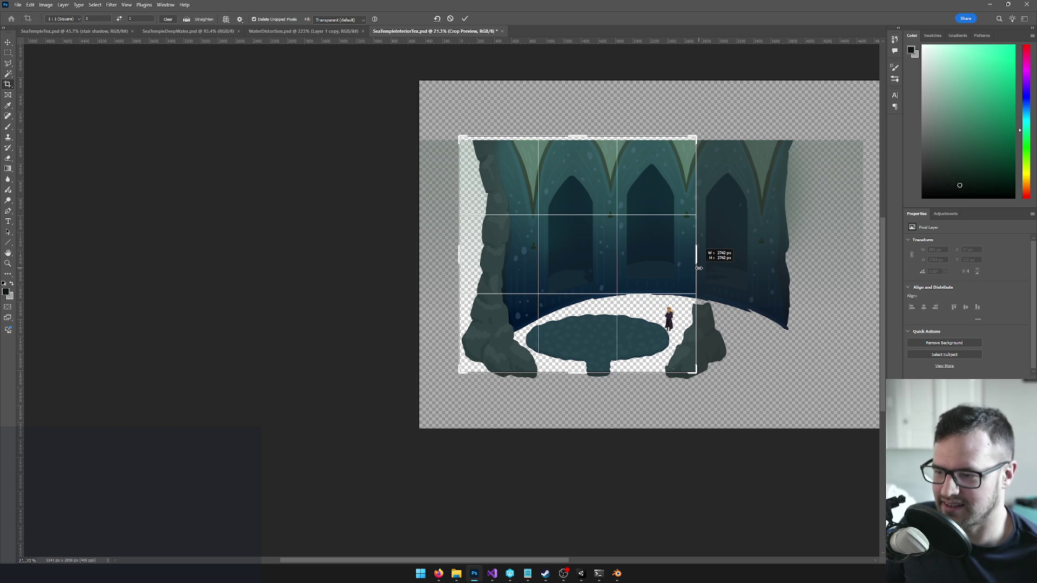
{"action": "left_click_drag", "start_coordinate": [700, 267], "coordinate": [710, 265]}
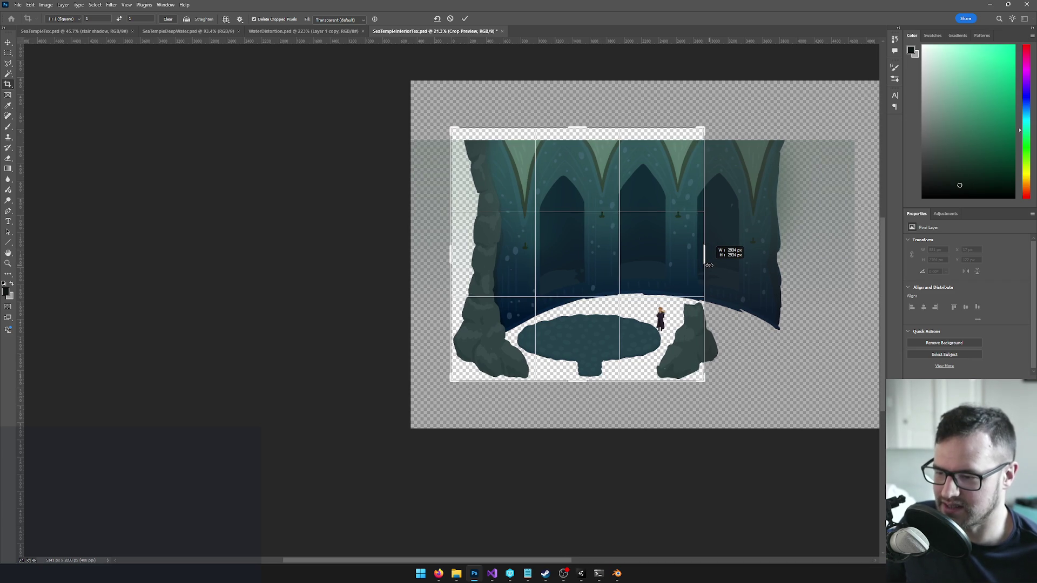
{"action": "left_click_drag", "start_coordinate": [710, 264], "coordinate": [709, 265]}
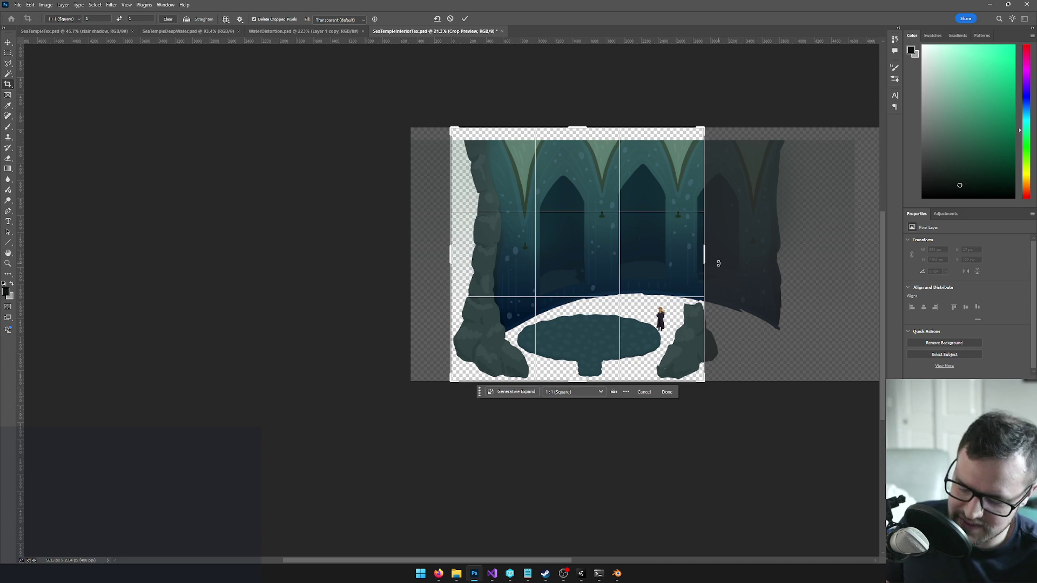
{"action": "key", "text": "Return"}
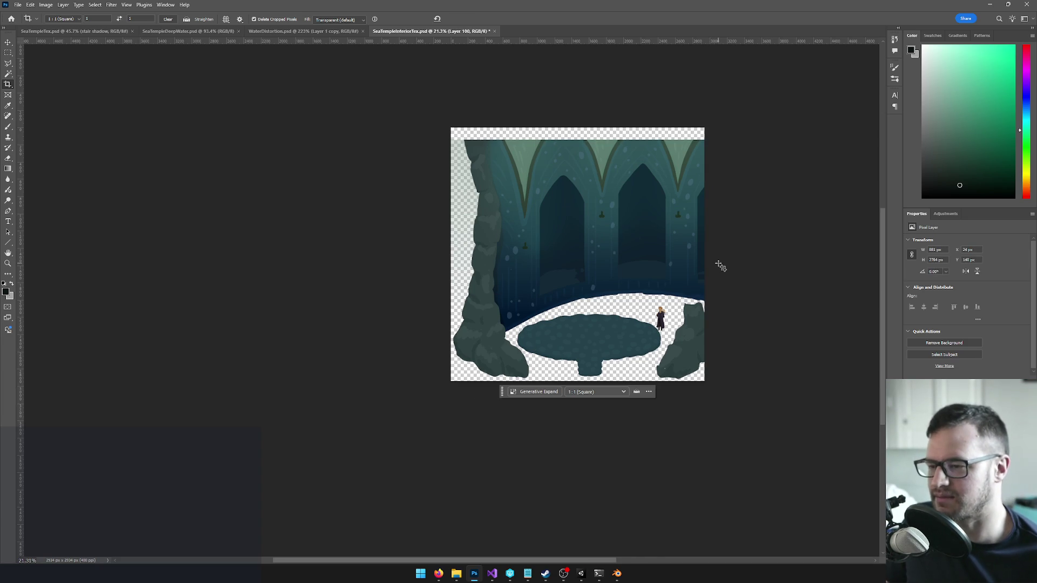
{"action": "key", "text": "ctrl+z"}
{"action": "scroll", "coordinate": [720, 264], "scroll_direction": "up", "scroll_amount": 2}
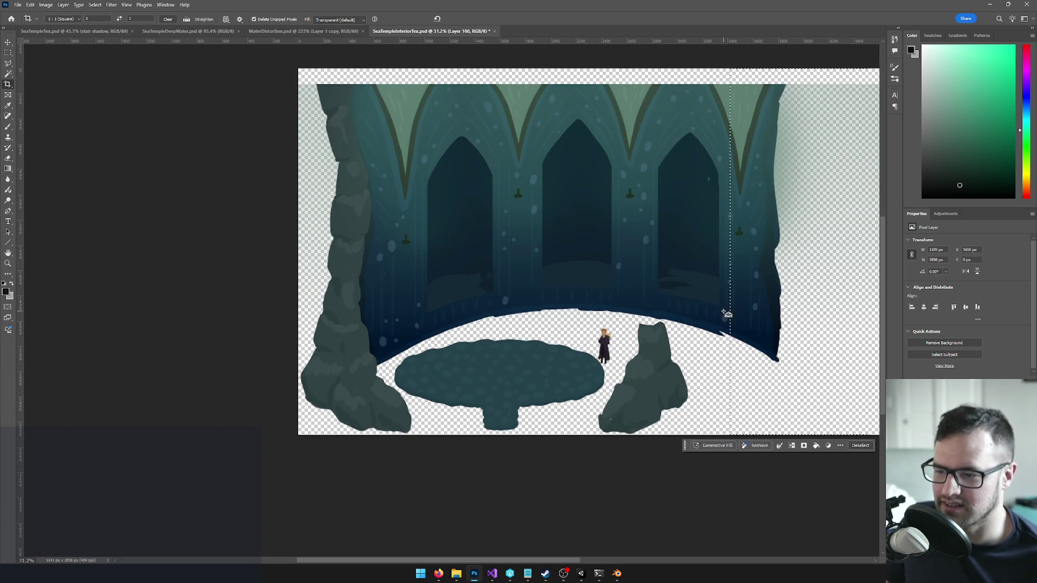
Step: Undo to restore the right rock pillar and remove the copied middle rock
{"action": "key", "text": "ctrl+z"}
{"action": "key", "text": "v"}
{"action": "left_click", "coordinate": [649, 379]}
{"action": "key", "text": "ctrl+z"}
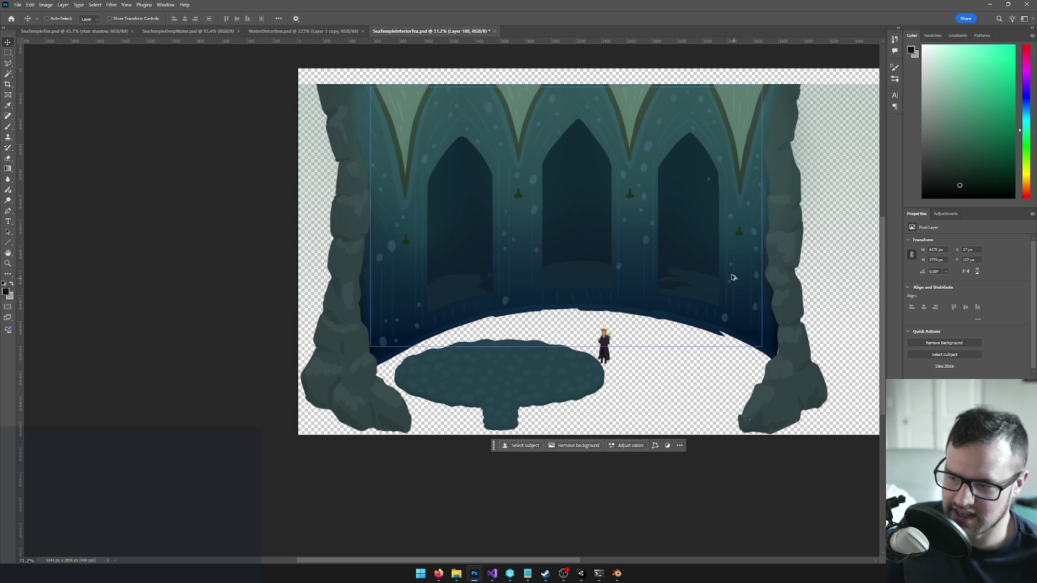
{"action": "scroll", "coordinate": [667, 225], "scroll_direction": "down", "scroll_amount": 2}
Step: Select the right rock pillar's layer and marquee the right half of the canvas
{"action": "left_click_drag", "start_coordinate": [729, 227], "coordinate": [666, 225]}
{"action": "left_click", "coordinate": [667, 225]}
{"action": "scroll", "coordinate": [666, 225], "scroll_direction": "up", "scroll_amount": 1}
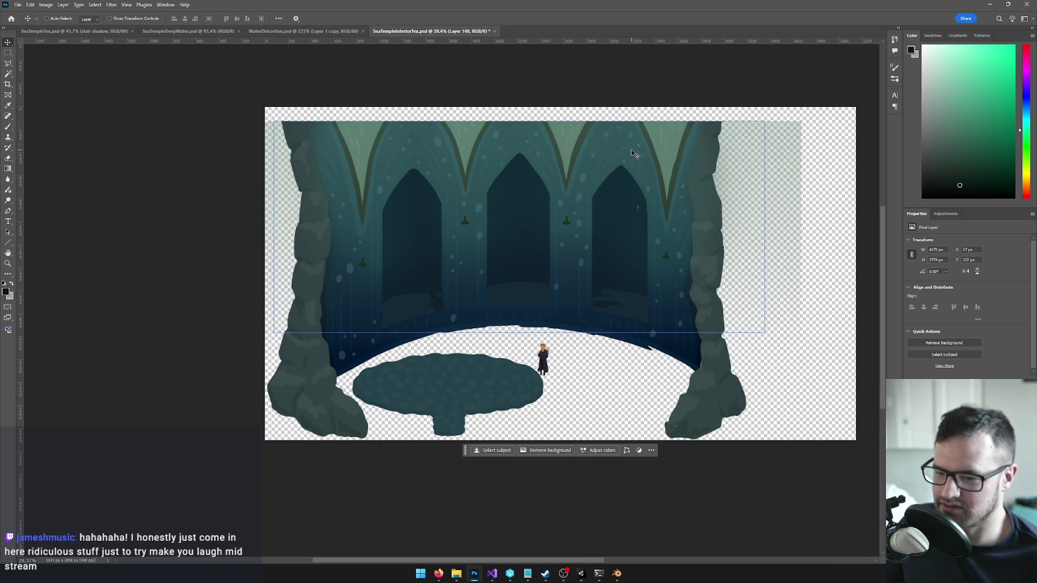
{"action": "left_click", "coordinate": [708, 333]}
{"action": "key", "text": "m"}
{"action": "left_click_drag", "start_coordinate": [777, 96], "coordinate": [568, 444]}
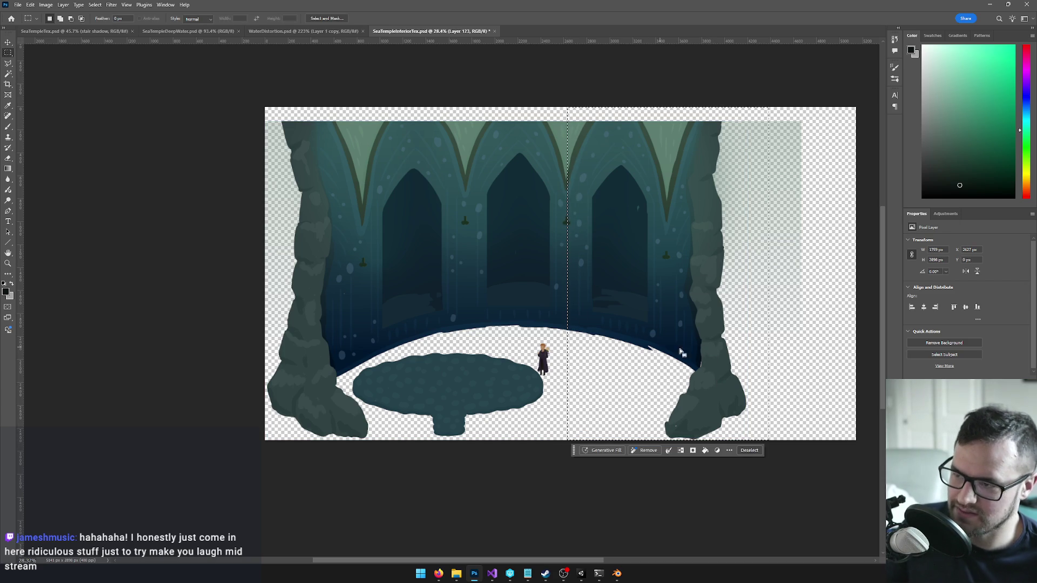
Step: Copy the right-half selection to a new layer and step through layers to the third archway
{"action": "key", "text": "ctrl+j"}
{"action": "key", "text": "ctrl+e"}
{"action": "key", "text": "ctrl+j"}
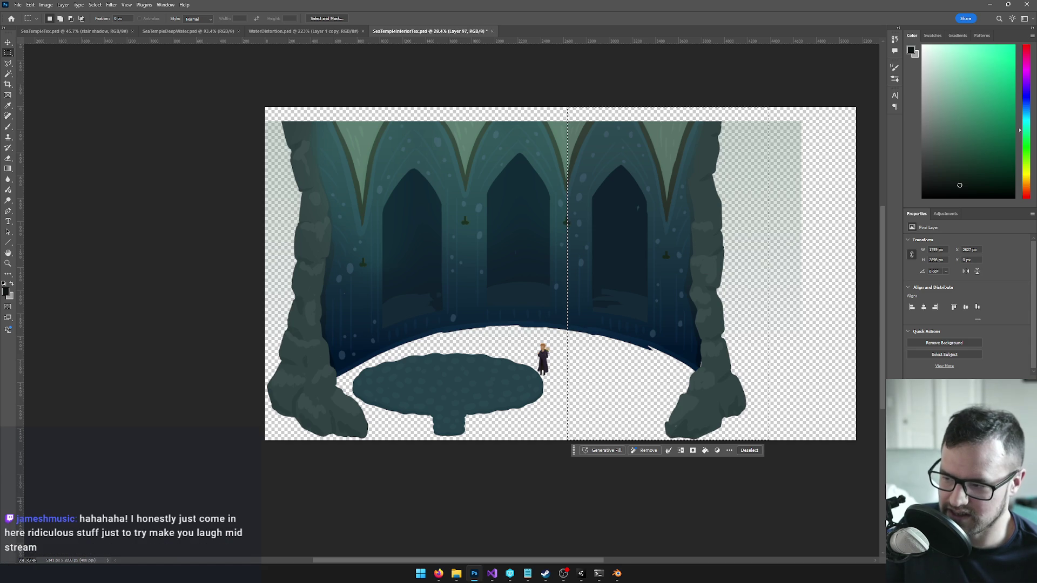
{"action": "key", "text": "ctrl+j"}
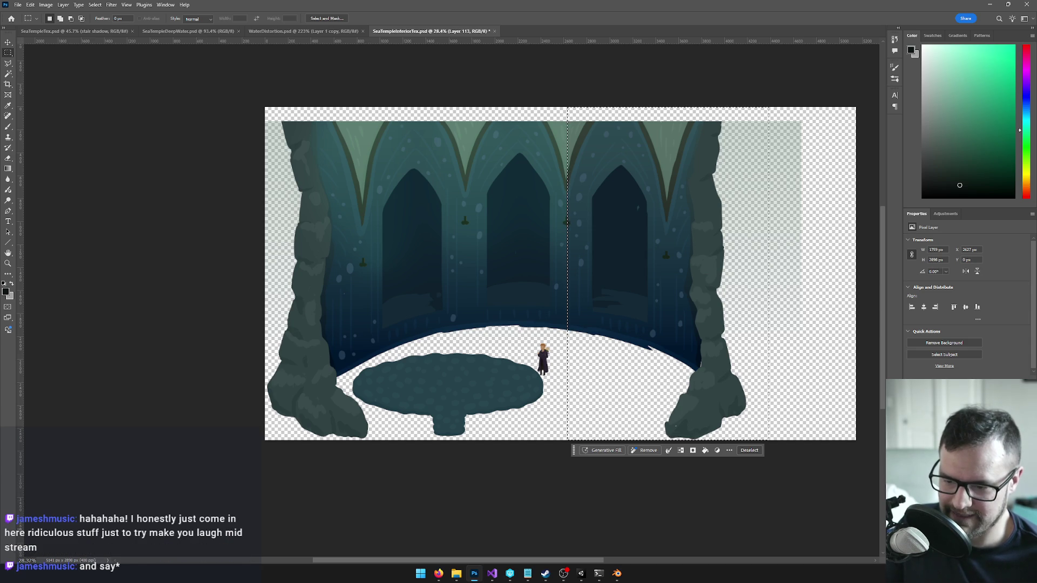
{"action": "key", "text": "ctrl+j"}
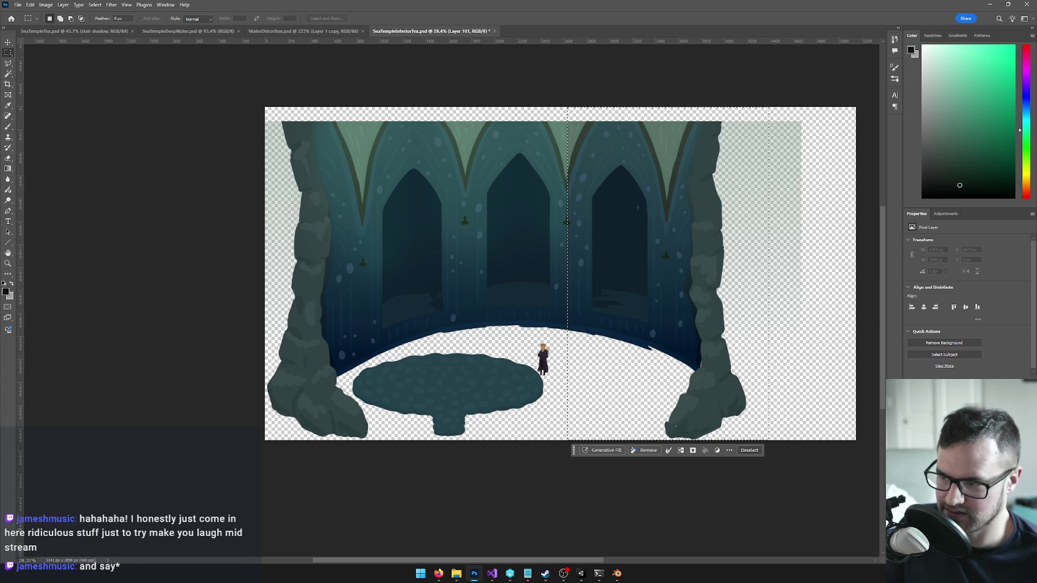
{"action": "key", "text": "ctrl+j"}
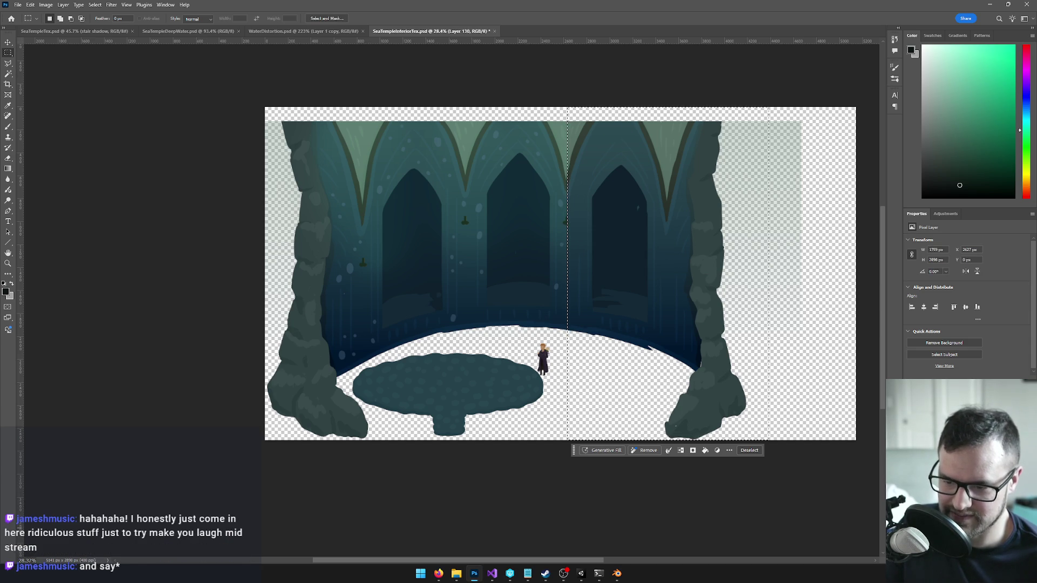
Step: Delete the third archway, teal overlay and arch ceiling from the right half, then deselect
{"action": "key", "text": "Delete"}
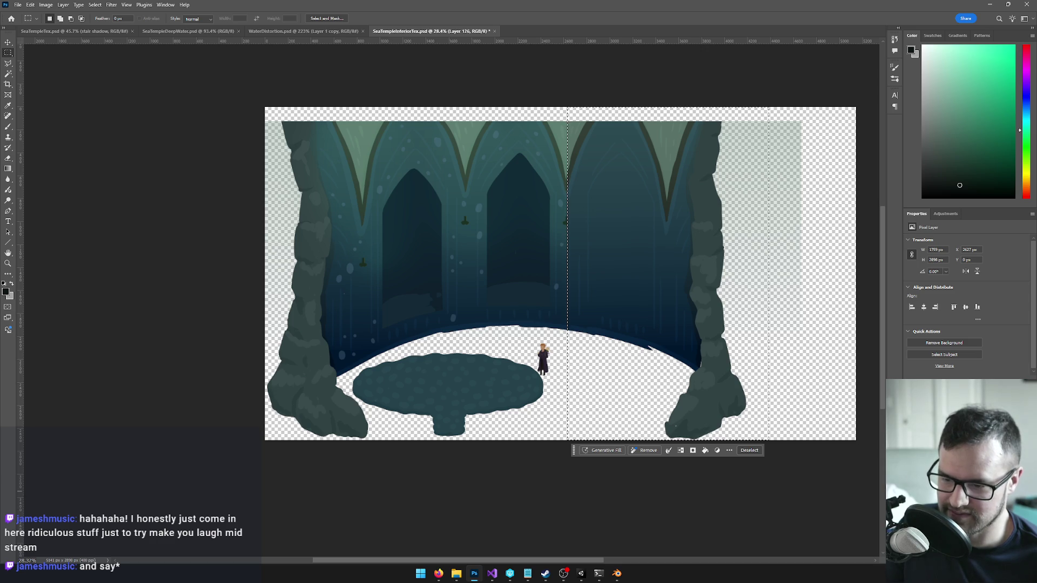
{"action": "key", "text": "Delete"}
{"action": "key", "text": "Delete"}
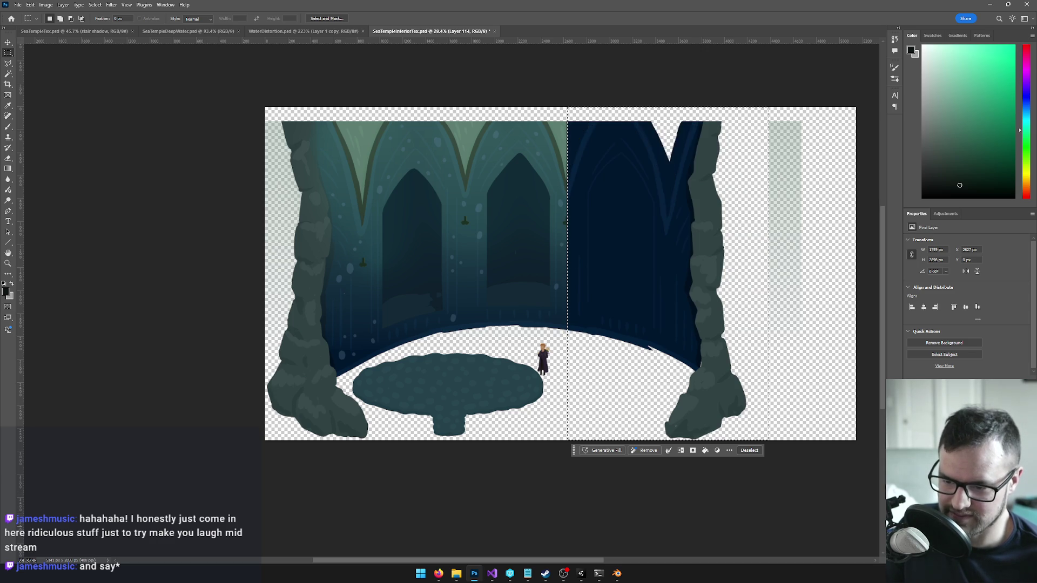
{"action": "key", "text": "Delete"}
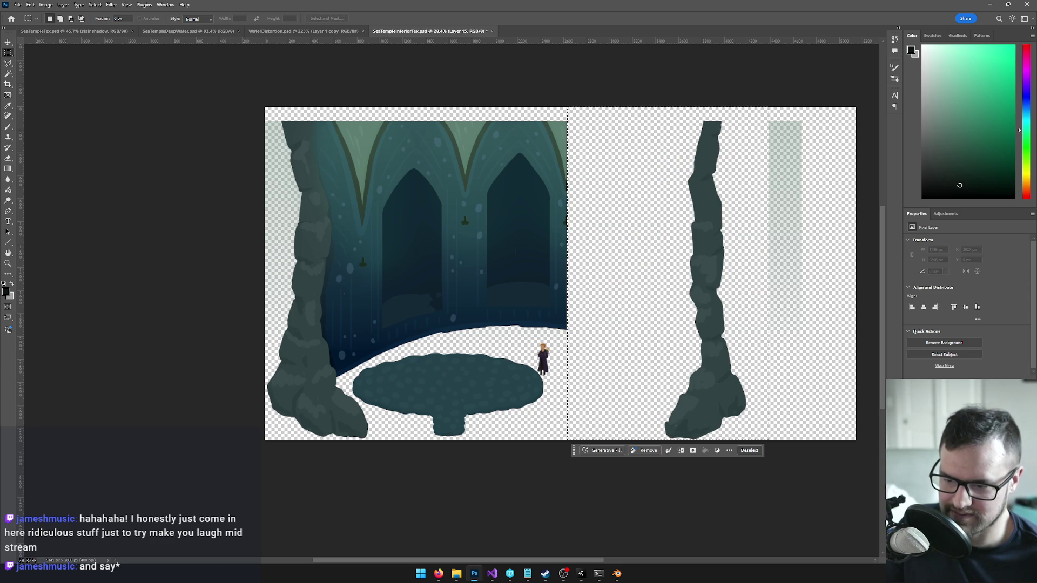
{"action": "key", "text": "ctrl+d"}
{"action": "key", "text": "b"}
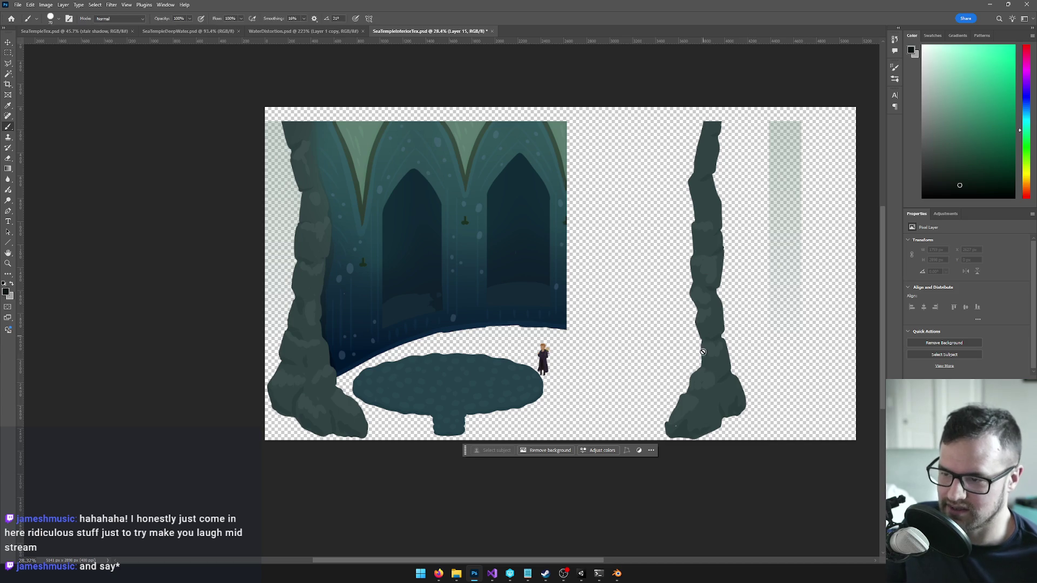
Step: Marquee-select the area around the right rock pillar
{"action": "key", "text": "v"}
{"action": "left_click_drag", "start_coordinate": [711, 380], "coordinate": [698, 368]}
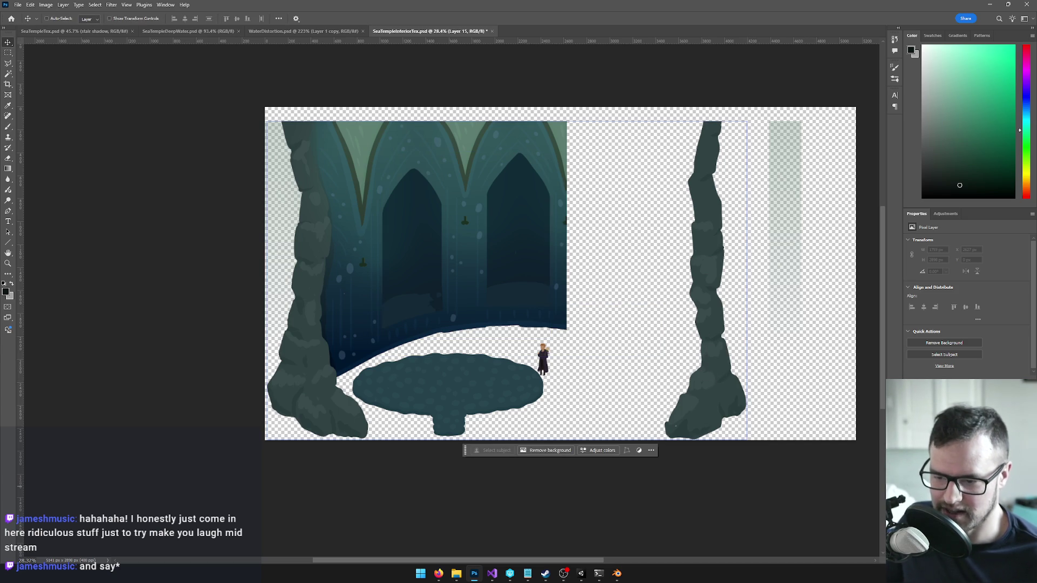
{"action": "key", "text": "m"}
{"action": "mouse_move", "coordinate": [697, 174]}
{"action": "left_mouse_down"}
{"action": "mouse_move", "coordinate": [715, 249]}
{"action": "mouse_move", "coordinate": [810, 430]}
{"action": "left_mouse_up"}
Step: Drag the right pillar left against the arched wall, nudge it, and deselect
{"action": "key", "text": "v"}
{"action": "mouse_move", "coordinate": [713, 414]}
{"action": "left_mouse_down"}
{"action": "mouse_move", "coordinate": [595, 424]}
{"action": "mouse_move", "coordinate": [600, 413]}
{"action": "left_mouse_up"}
{"action": "key", "text": "Left"}
{"action": "key", "text": "Left"}
{"action": "key", "text": "Left"}
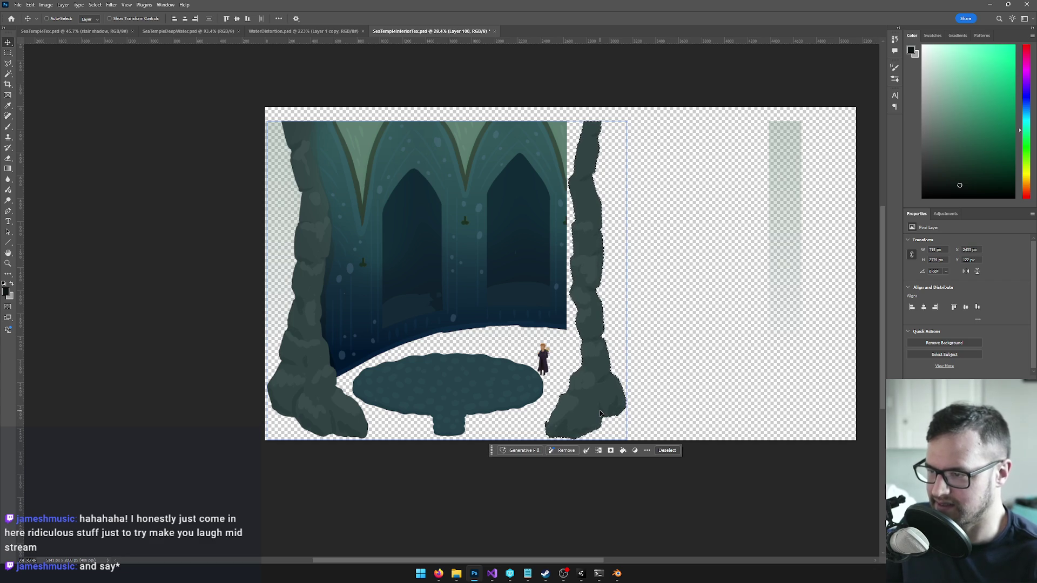
{"action": "key", "text": "ctrl+d"}
{"action": "scroll", "coordinate": [601, 414], "scroll_direction": "up", "scroll_amount": 2}
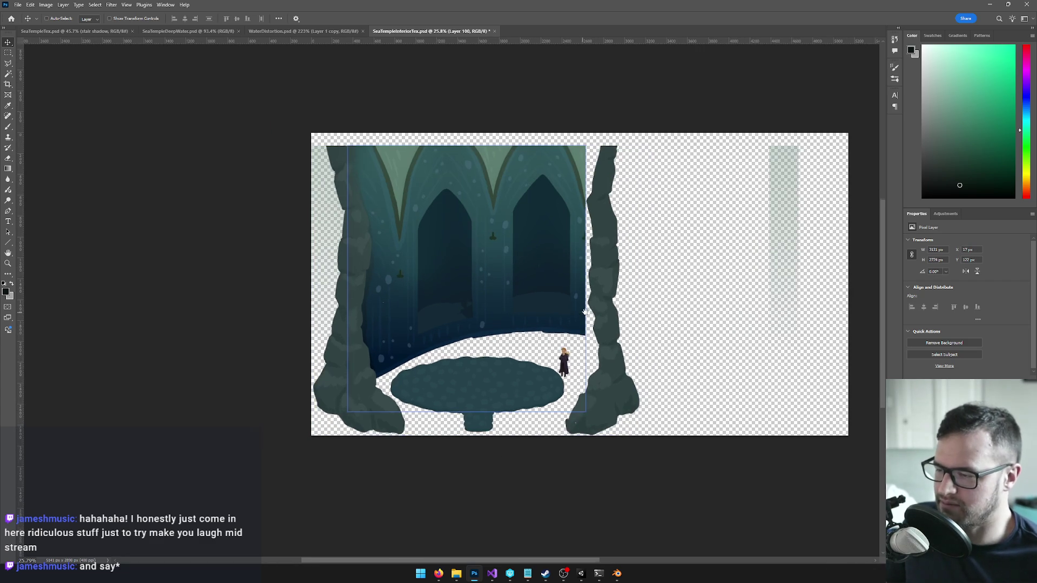
{"action": "scroll", "coordinate": [592, 324], "scroll_direction": "down", "scroll_amount": 3}
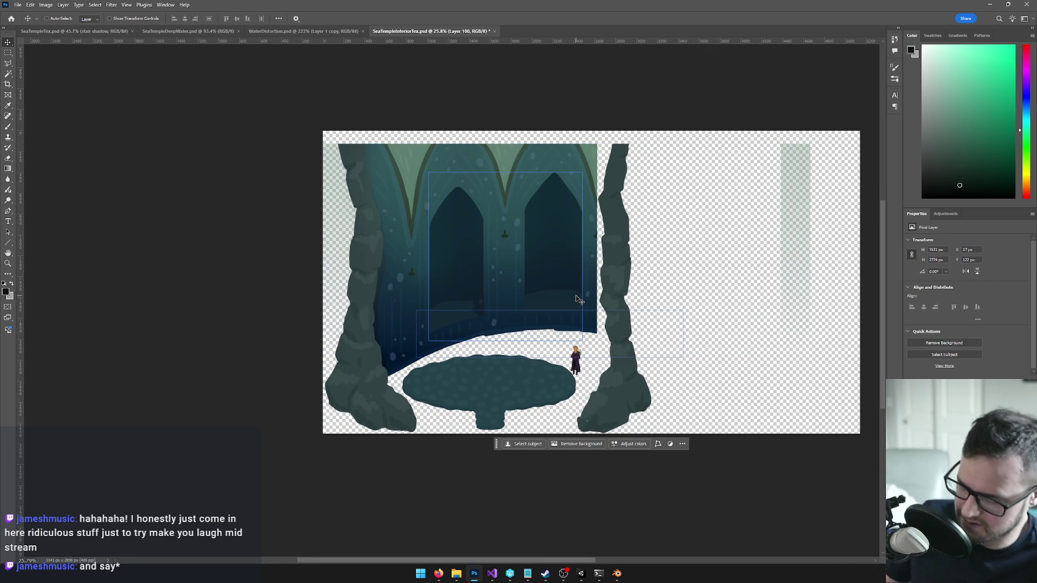
{"action": "key", "text": "c"}
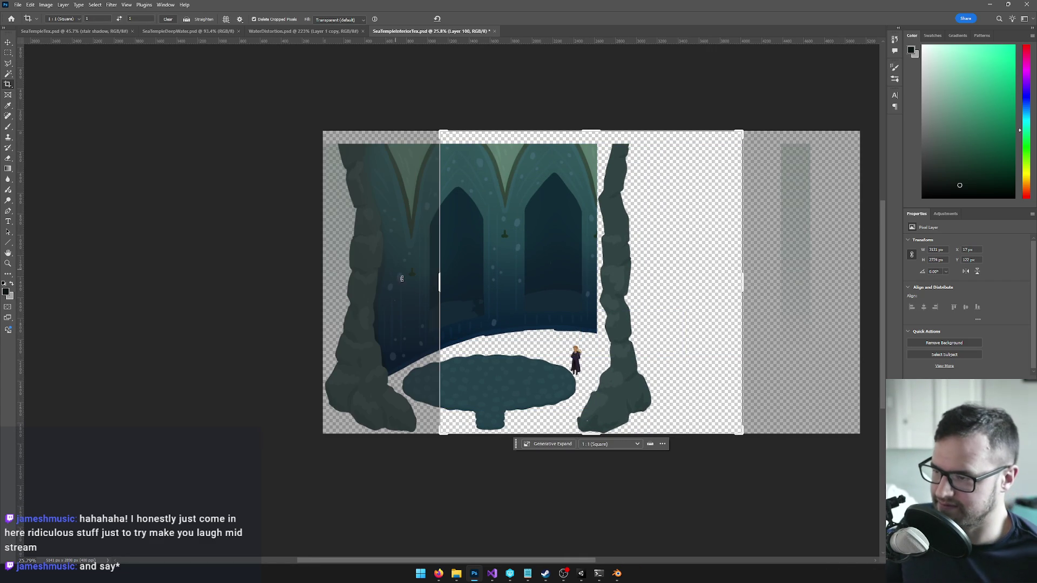
Step: Fit the square crop around both pillars and shift the image down within it
{"action": "left_click_drag", "start_coordinate": [439, 282], "coordinate": [381, 282]}
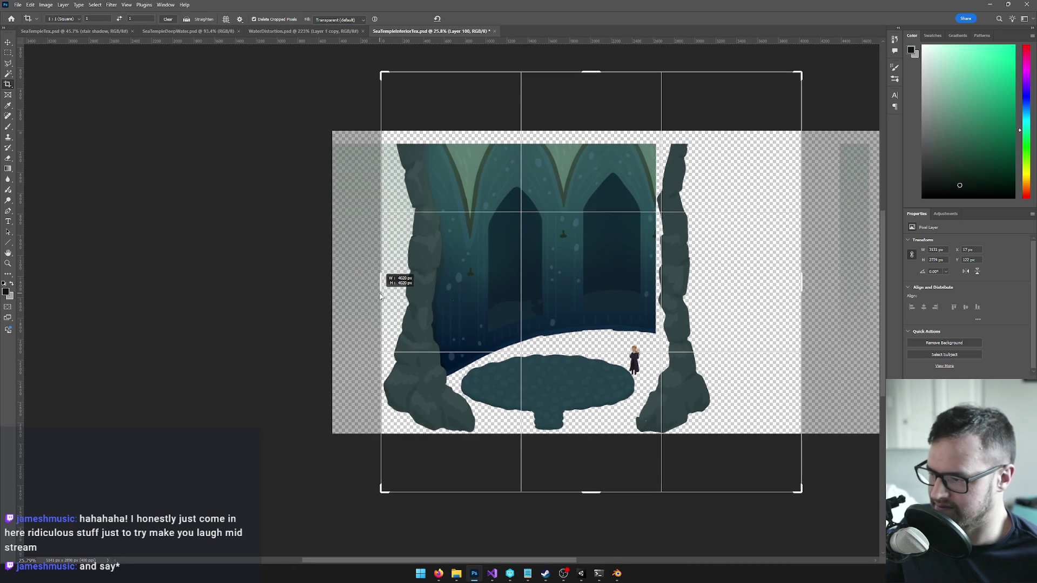
{"action": "left_click_drag", "start_coordinate": [799, 281], "coordinate": [759, 285]}
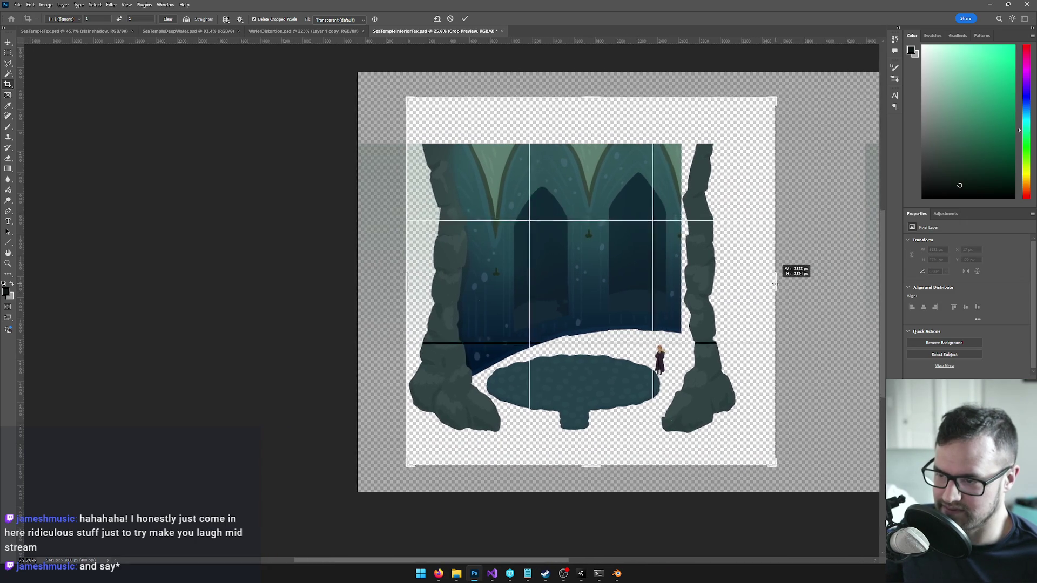
{"action": "left_click_drag", "start_coordinate": [761, 286], "coordinate": [757, 286]}
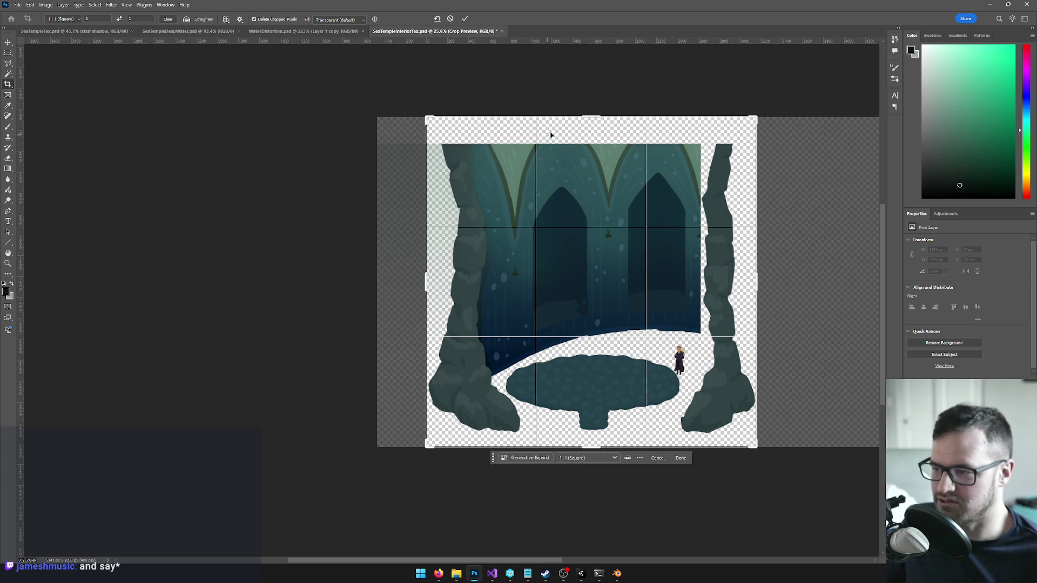
{"action": "left_click_drag", "start_coordinate": [668, 324], "coordinate": [668, 311]}
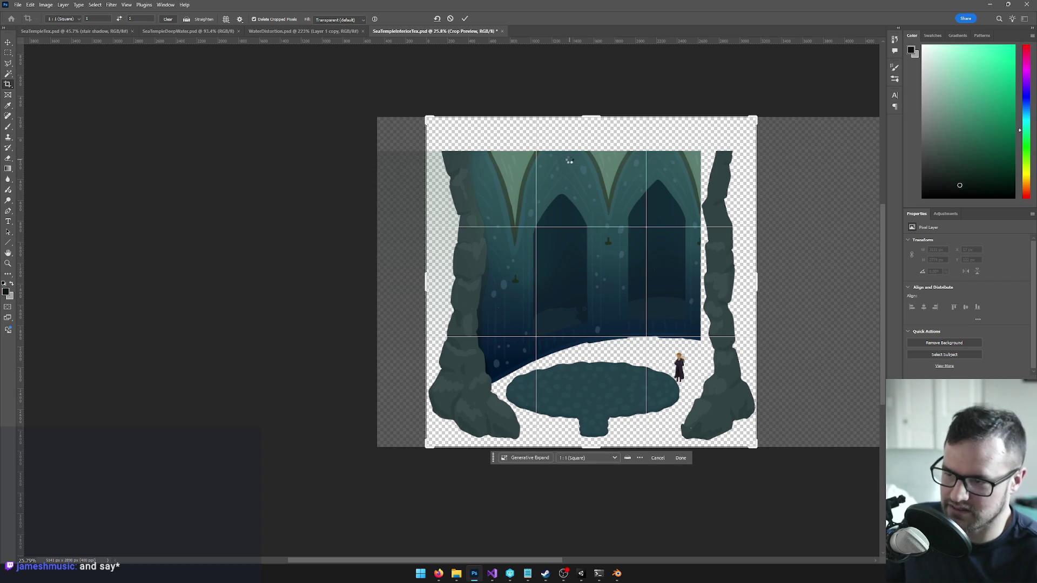
Step: Apply the square crop framing the pillars, arched wall and platform
{"action": "key", "text": "h"}
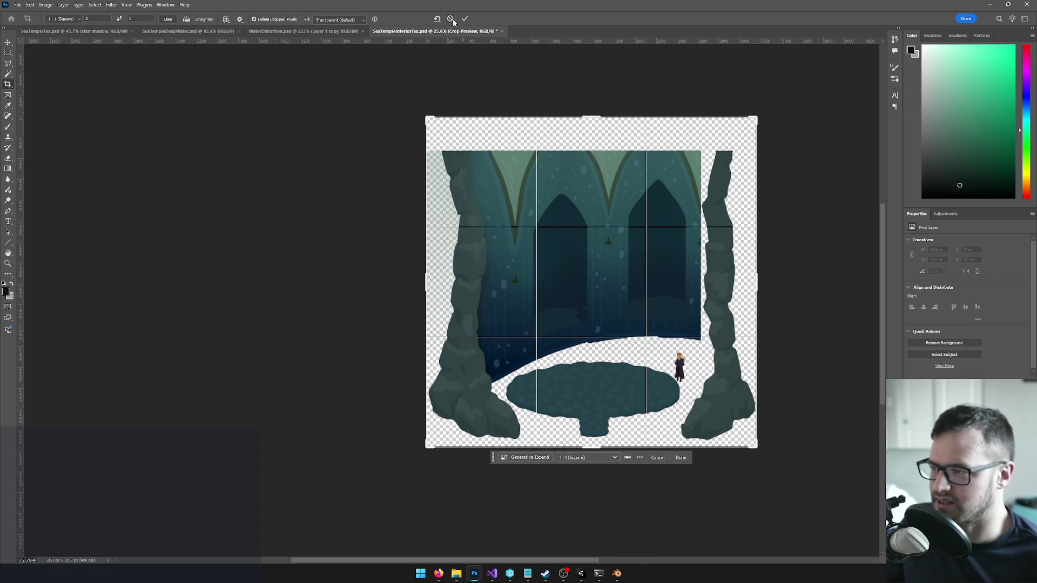
{"action": "left_click", "coordinate": [464, 19]}
{"action": "left_click", "coordinate": [46, 5]}
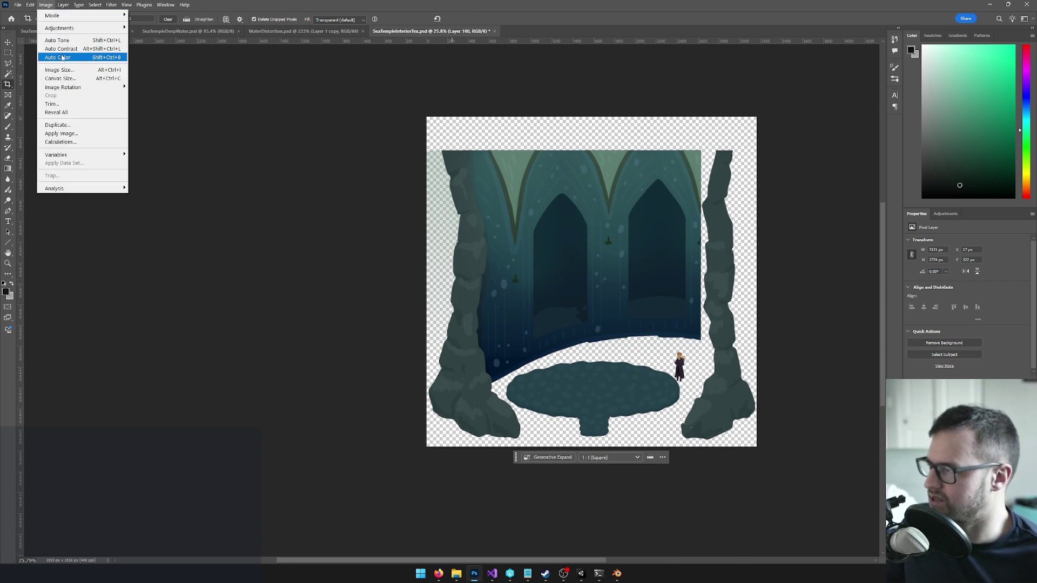
Step: Resize the square image to 4096 by 4096 pixels via Image Size
{"action": "left_click", "coordinate": [81, 69]}
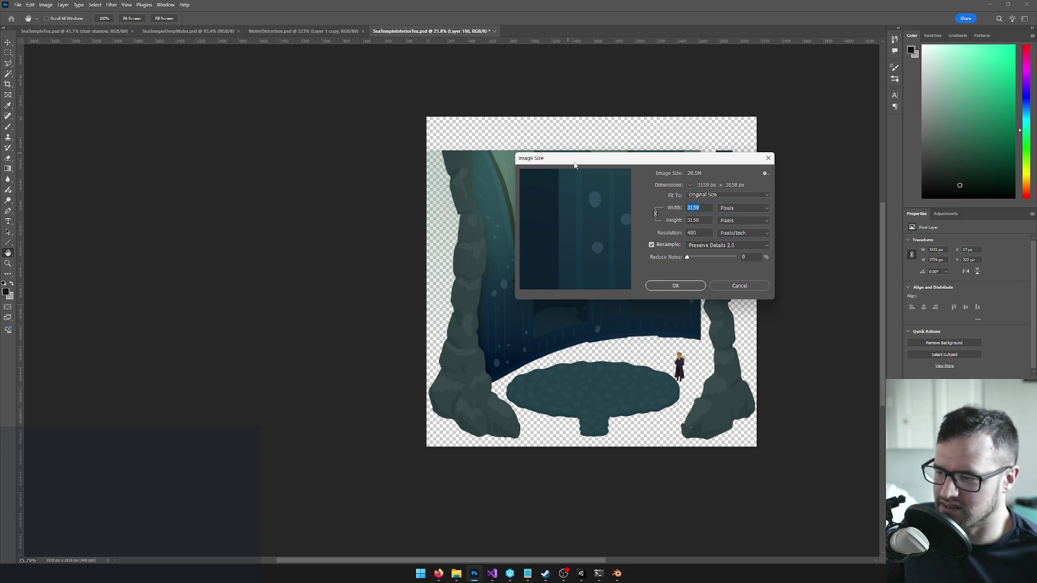
{"action": "type", "text": "4096"}
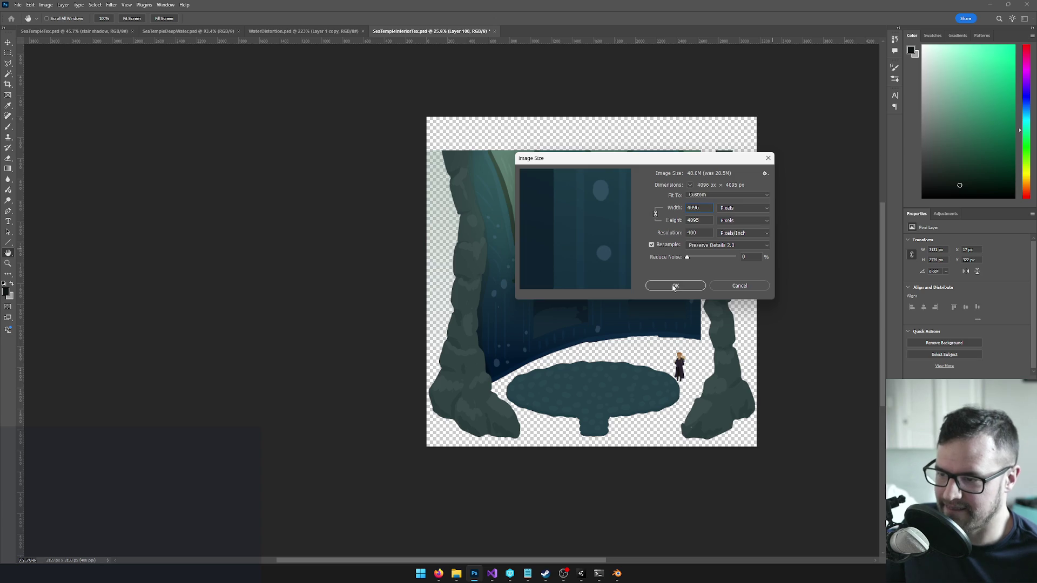
{"action": "left_click", "coordinate": [674, 287]}
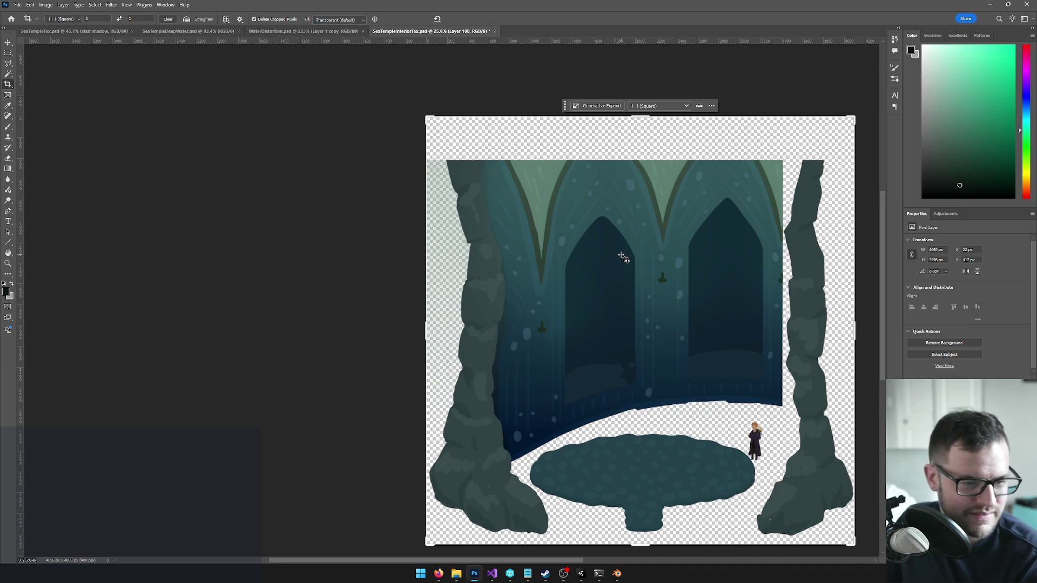
{"action": "scroll", "coordinate": [571, 281], "scroll_direction": "down", "scroll_amount": 1}
{"action": "scroll", "coordinate": [571, 281], "scroll_direction": "up", "scroll_amount": 2}
{"action": "scroll", "coordinate": [572, 281], "scroll_direction": "down", "scroll_amount": 3}
{"action": "scroll", "coordinate": [560, 300], "scroll_direction": "down", "scroll_amount": 2}
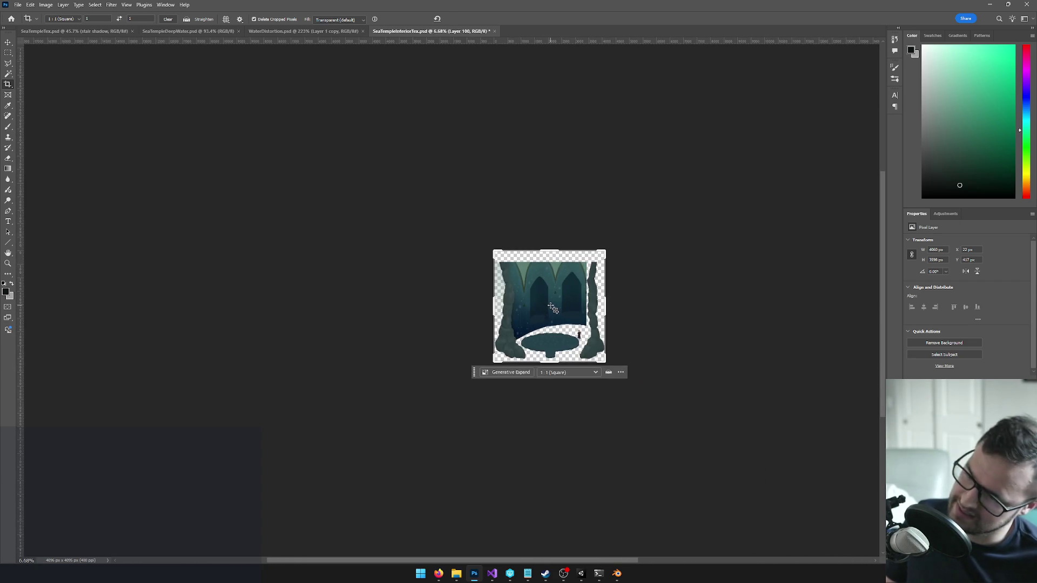
{"action": "scroll", "coordinate": [552, 308], "scroll_direction": "up", "scroll_amount": 2}
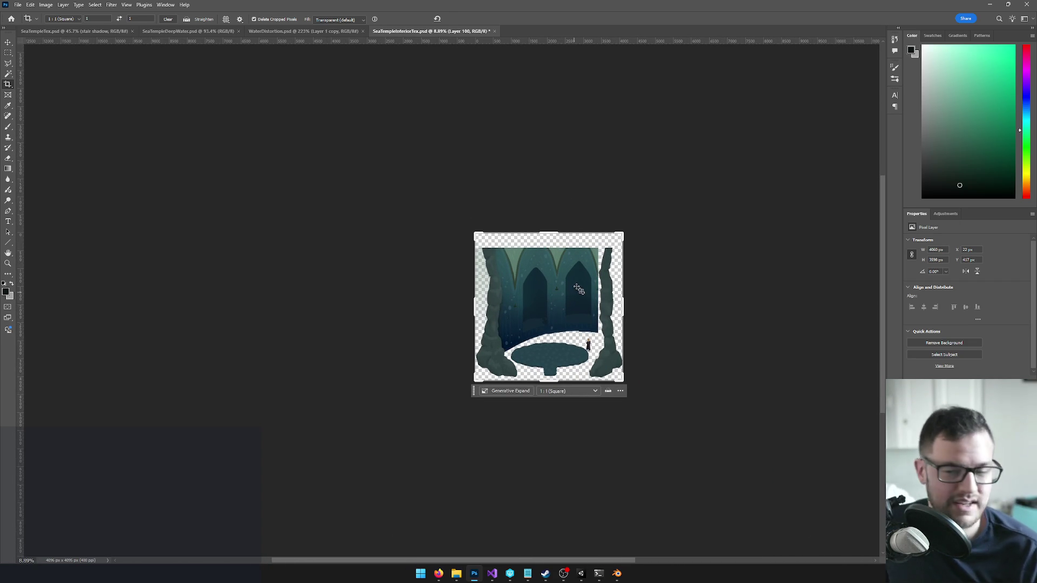
{"action": "scroll", "coordinate": [577, 290], "scroll_direction": "up", "scroll_amount": 2}
Step: Save the resized 4096-pixel square temple document with Ctrl+S
{"action": "key", "text": "ctrl+s"}
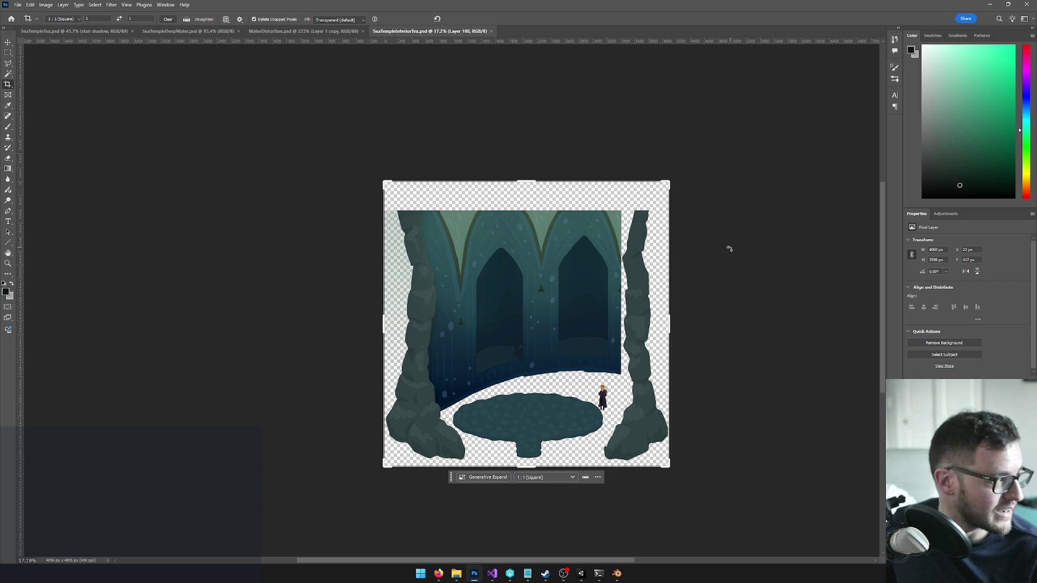
{"action": "scroll", "coordinate": [617, 312], "scroll_direction": "up", "scroll_amount": 1}
{"action": "scroll", "coordinate": [618, 313], "scroll_direction": "up", "scroll_amount": 1}
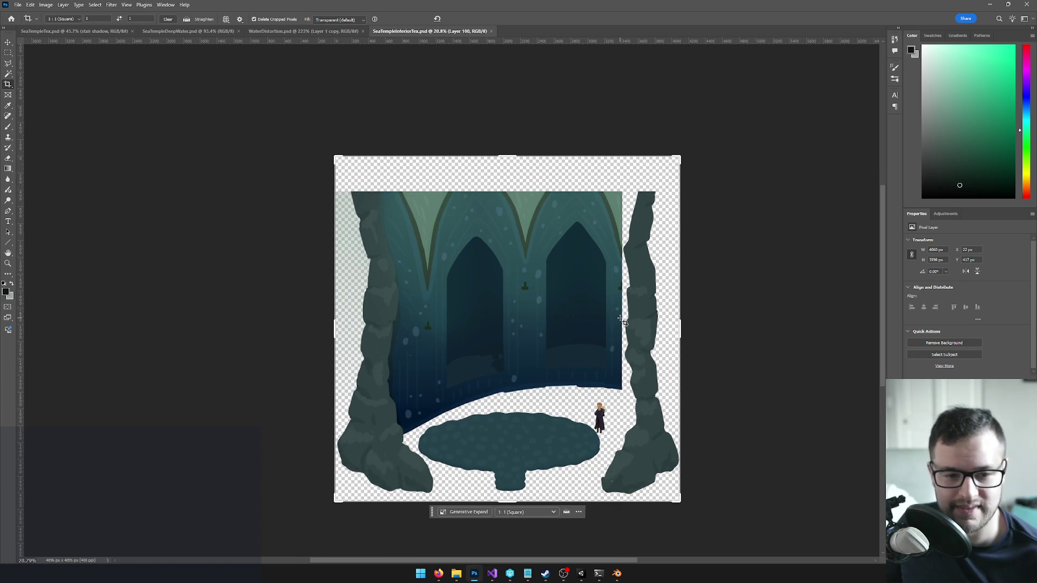